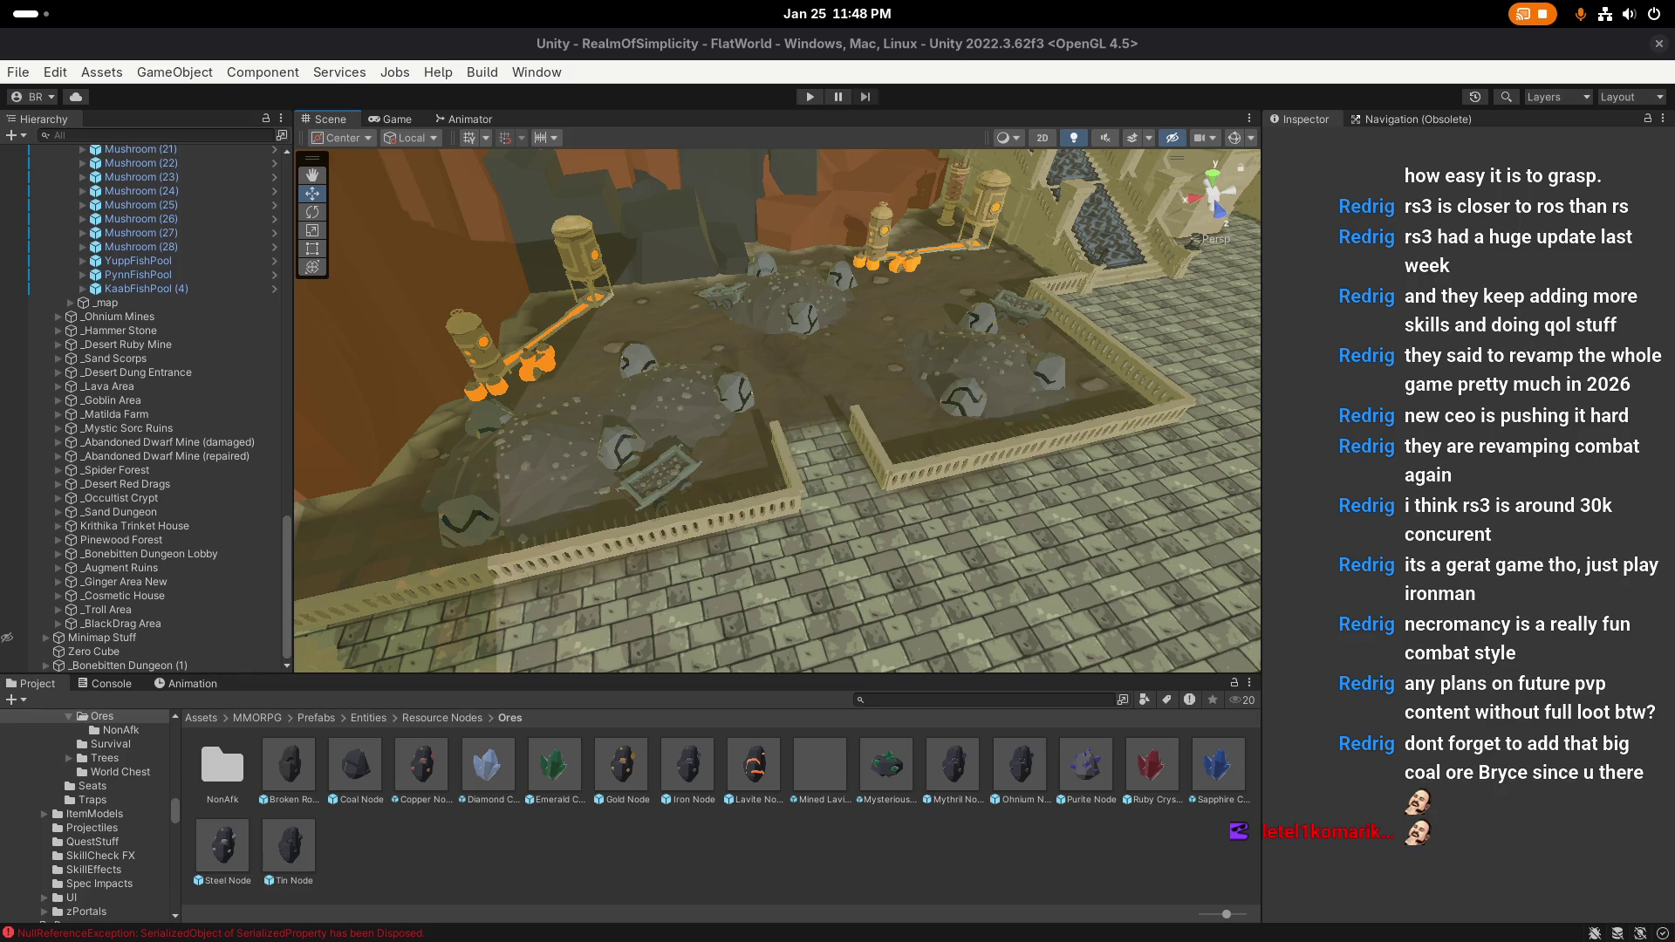
Step: Bring Firefox, showing the Realm of Simplicity group's Edit Group Permissions page, in front of Unity
key("alt+Tab")
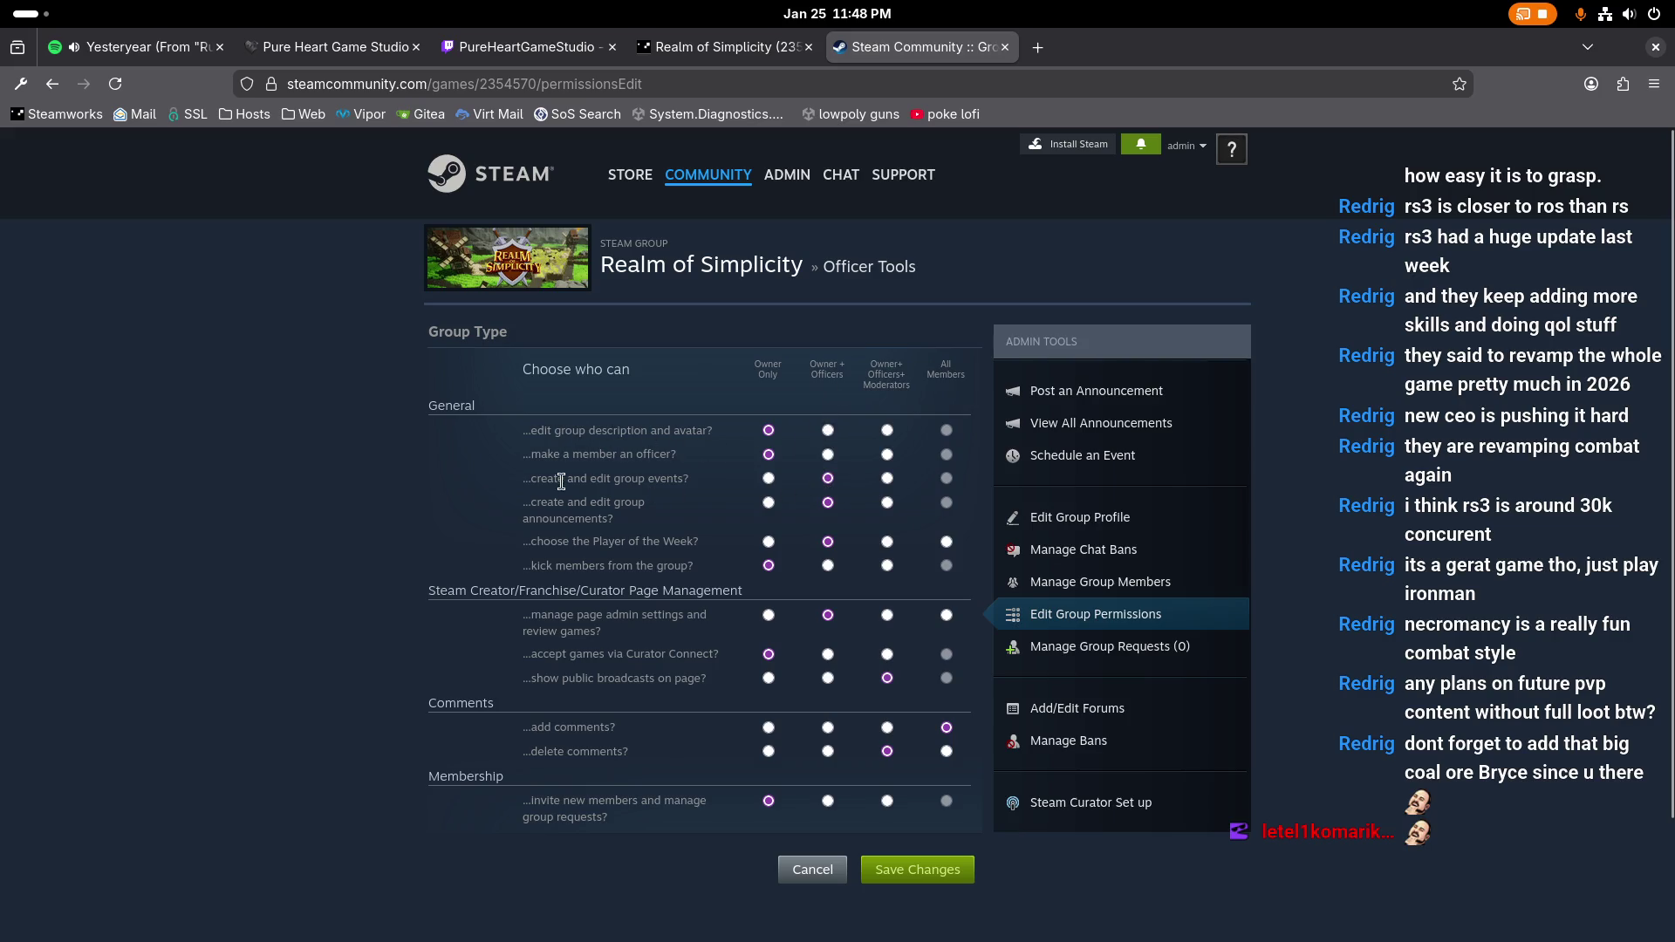
left_click_drag(531, 482, 683, 482)
mouse_move(536, 504)
left_mouse_down()
mouse_move(600, 521)
mouse_move(546, 543)
mouse_move(662, 542)
mouse_move(646, 542)
left_mouse_up()
left_click_drag(533, 570, 644, 569)
mouse_move(534, 616)
left_mouse_down()
mouse_move(705, 618)
mouse_move(601, 632)
left_mouse_up()
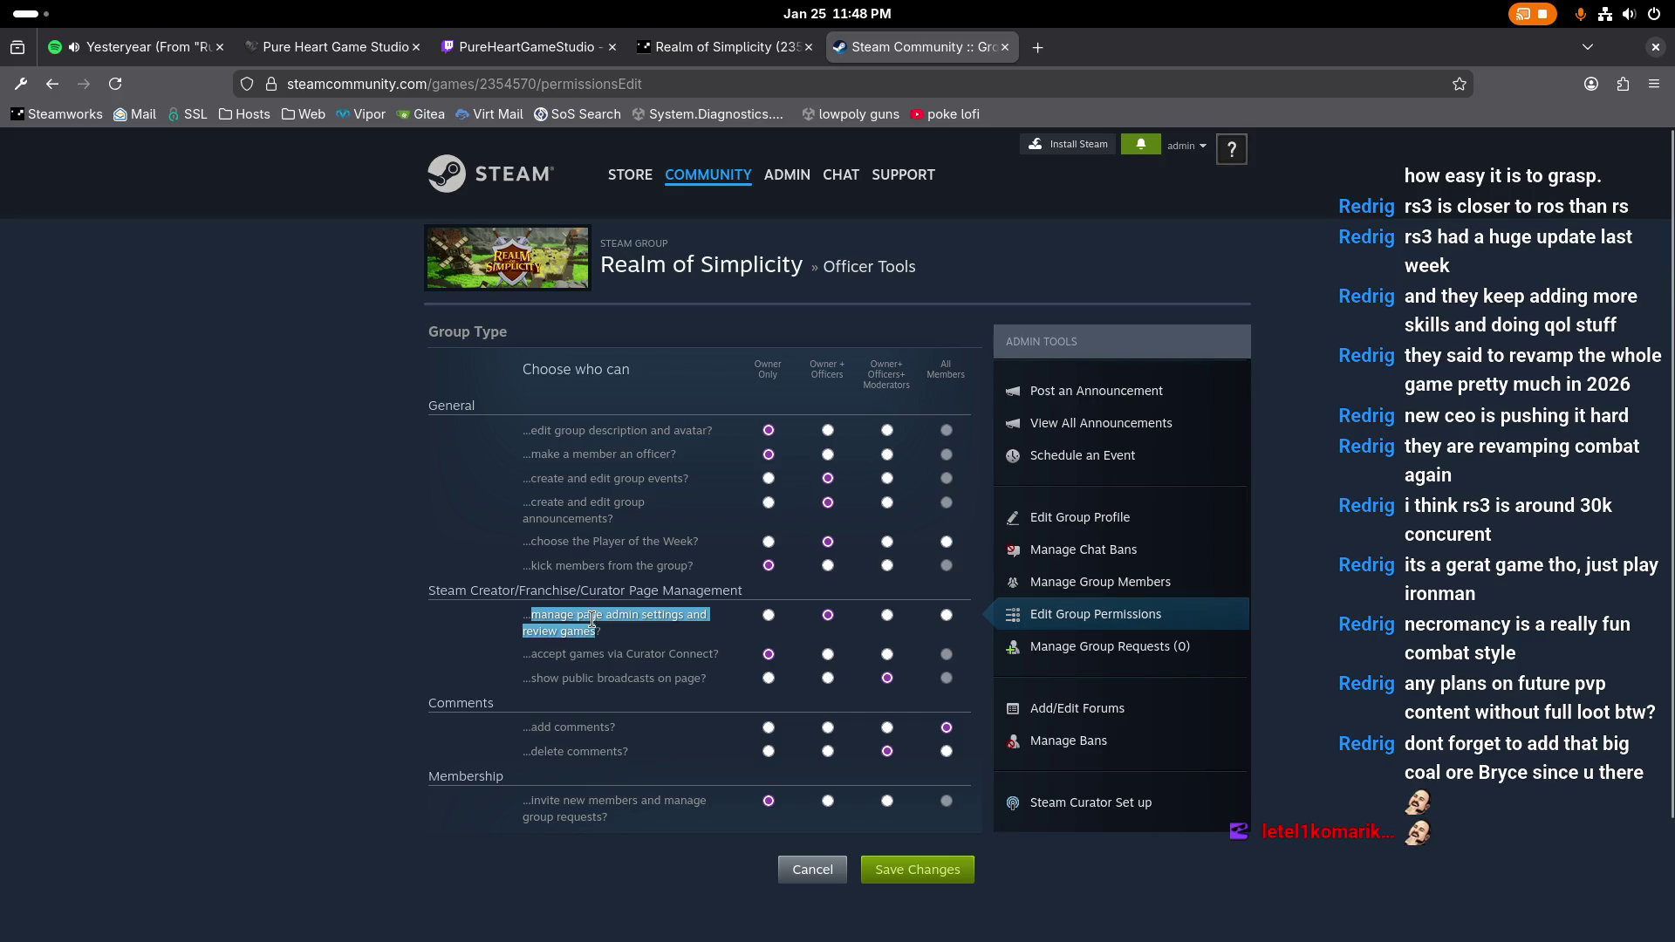
left_click_drag(539, 630, 594, 635)
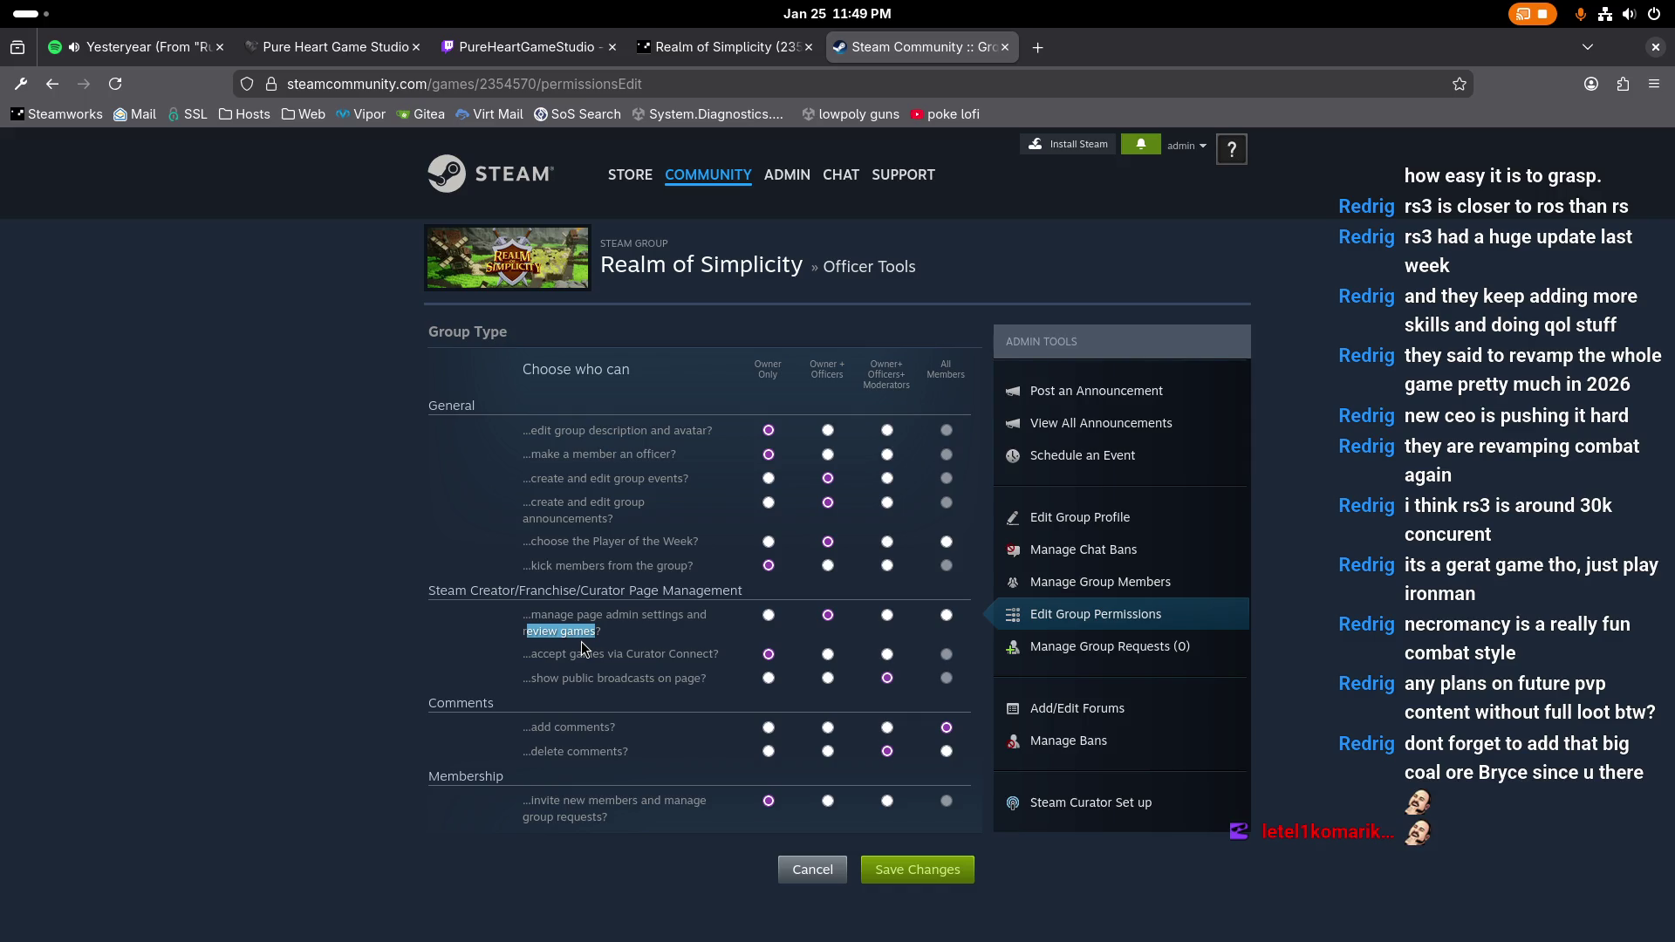
left_click(588, 633)
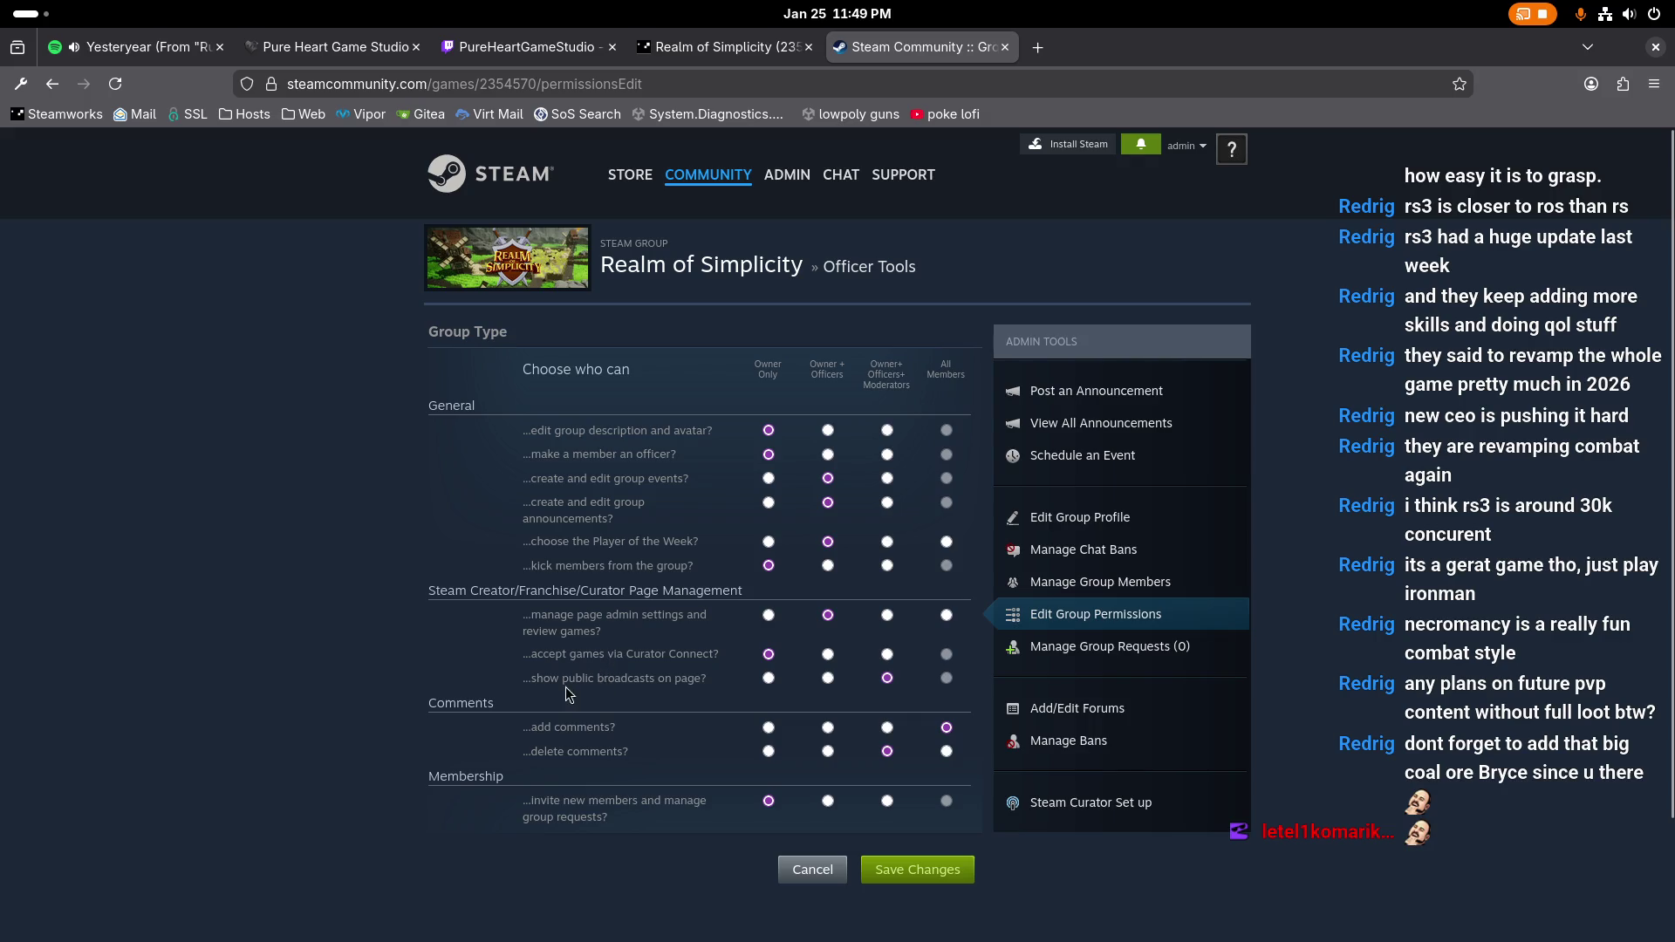
left_click_drag(568, 681, 650, 679)
left_click(570, 732)
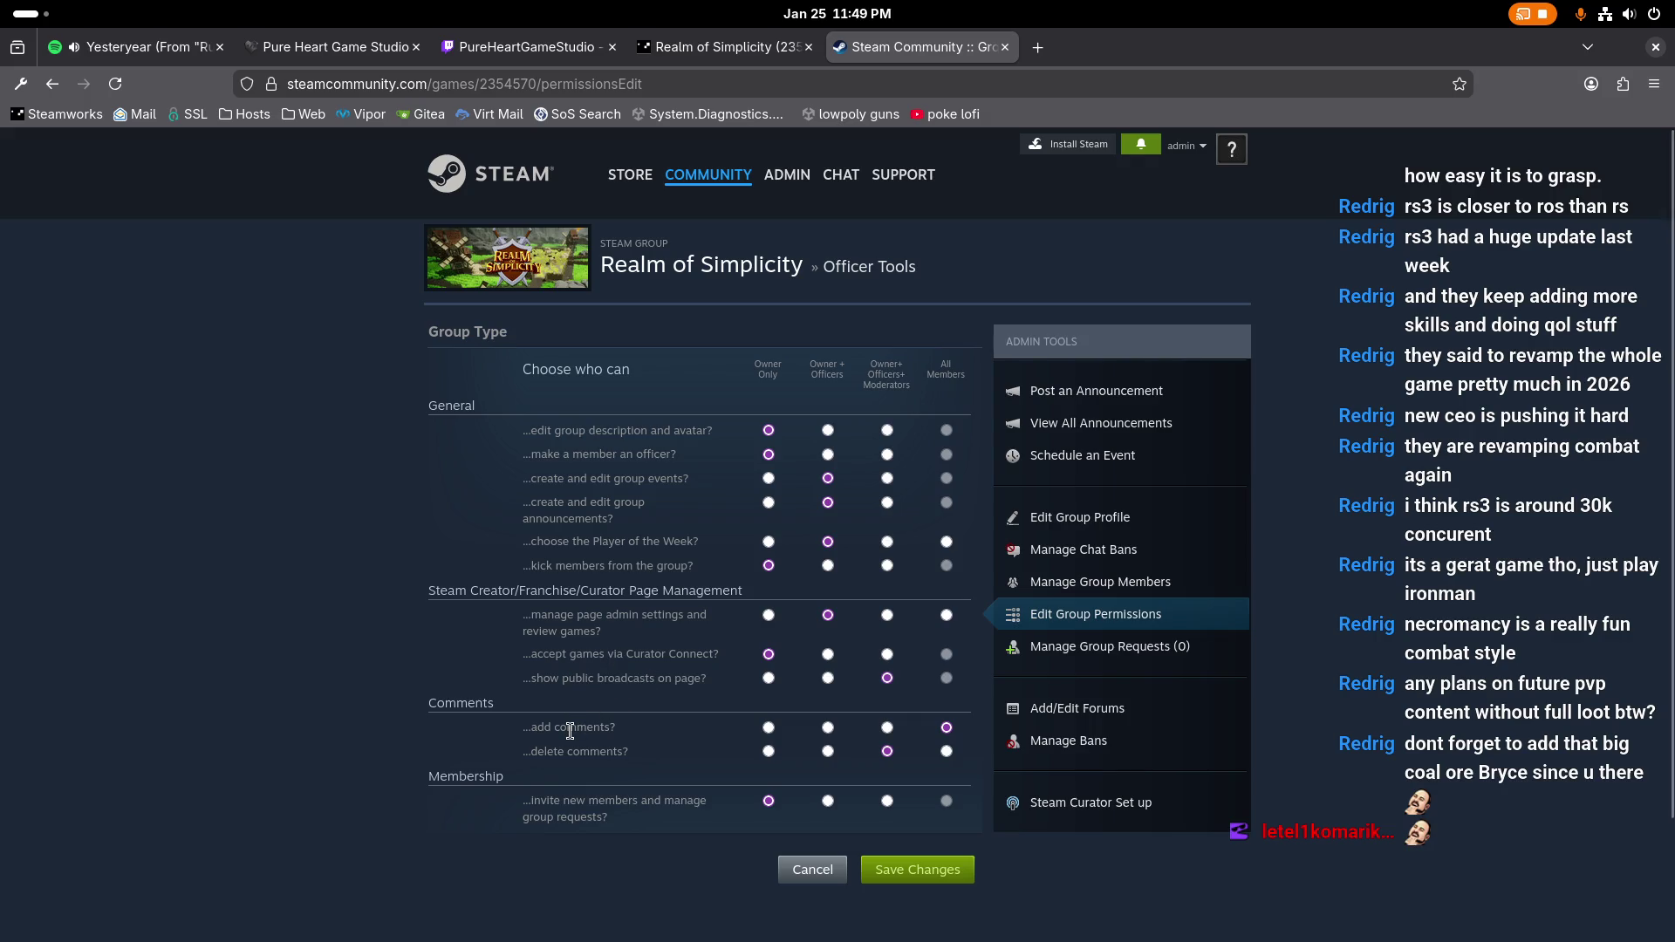
mouse_move(548, 752)
left_mouse_down()
mouse_move(592, 755)
mouse_move(545, 802)
mouse_move(576, 821)
left_mouse_up()
left_click(572, 817)
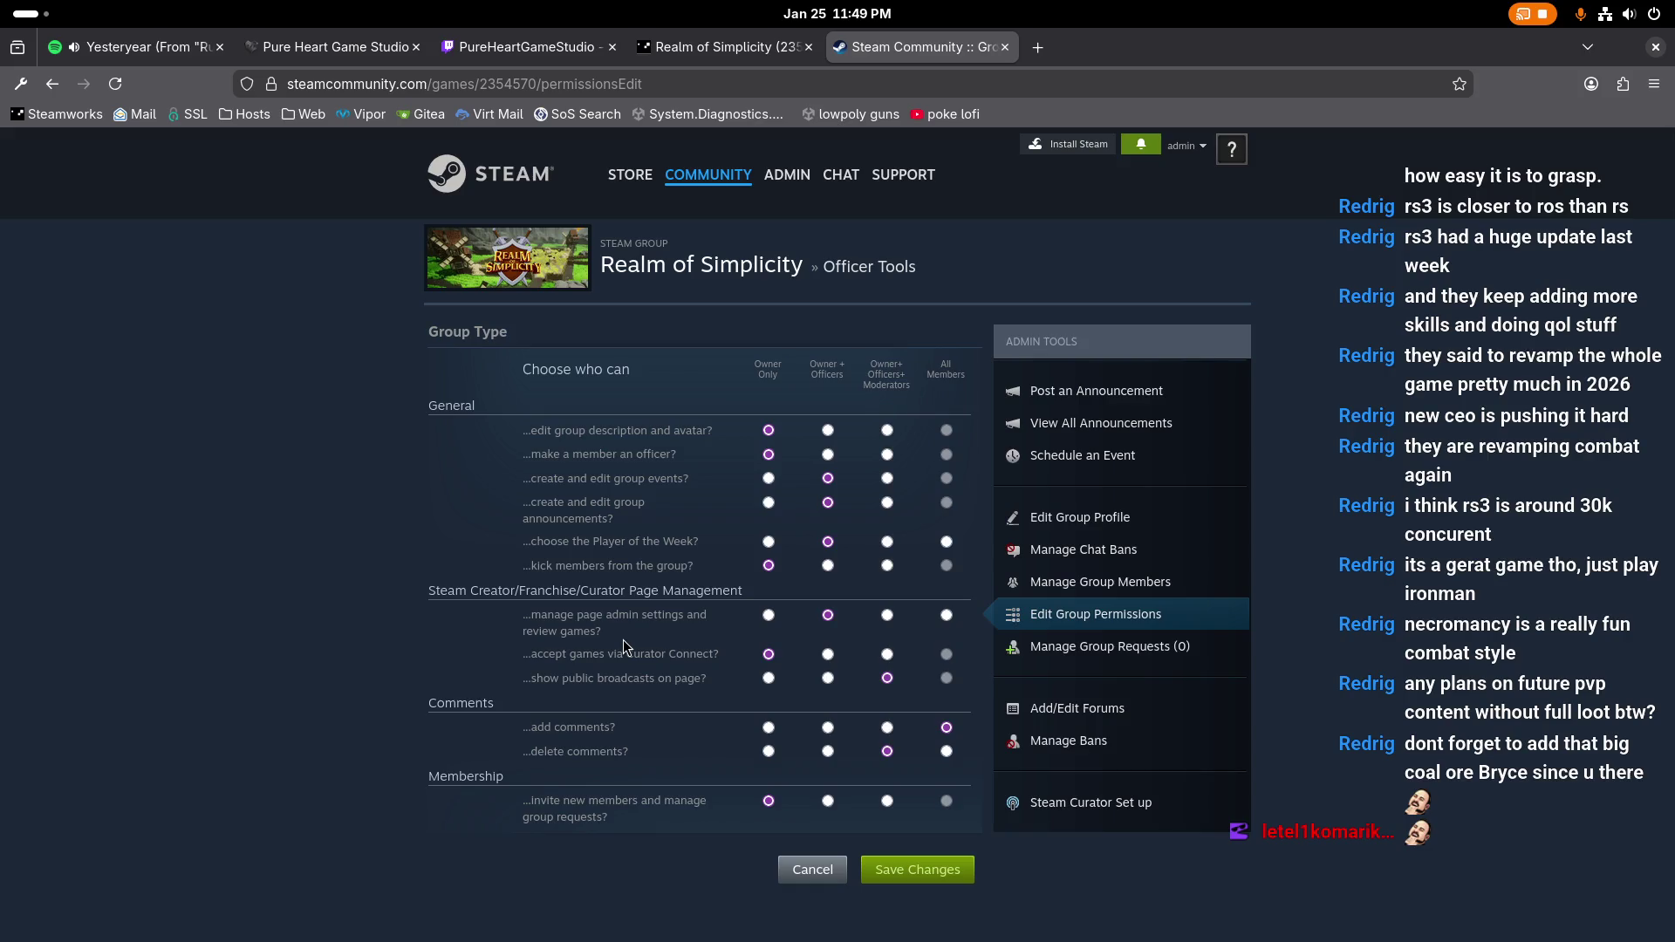
left_click_drag(551, 678, 680, 682)
Step: Restrict 'show public broadcasts on page?' to Owner + Officers and save the group permissions
left_click(595, 681)
left_click_drag(543, 680, 697, 681)
left_click(827, 679)
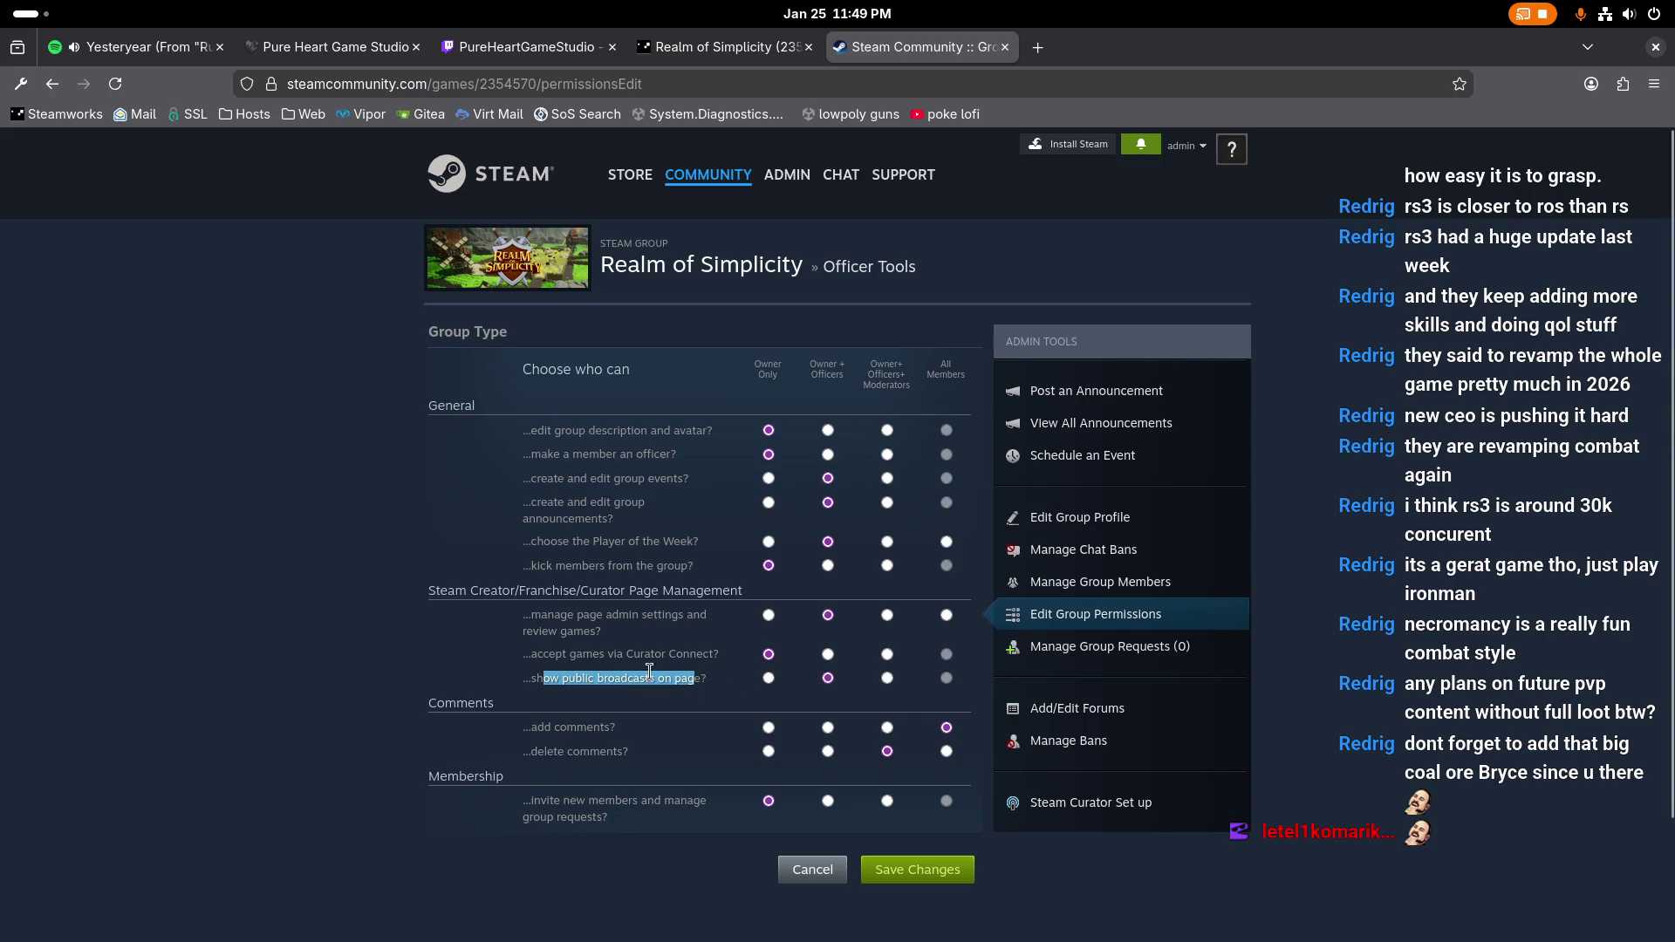
left_click(931, 873)
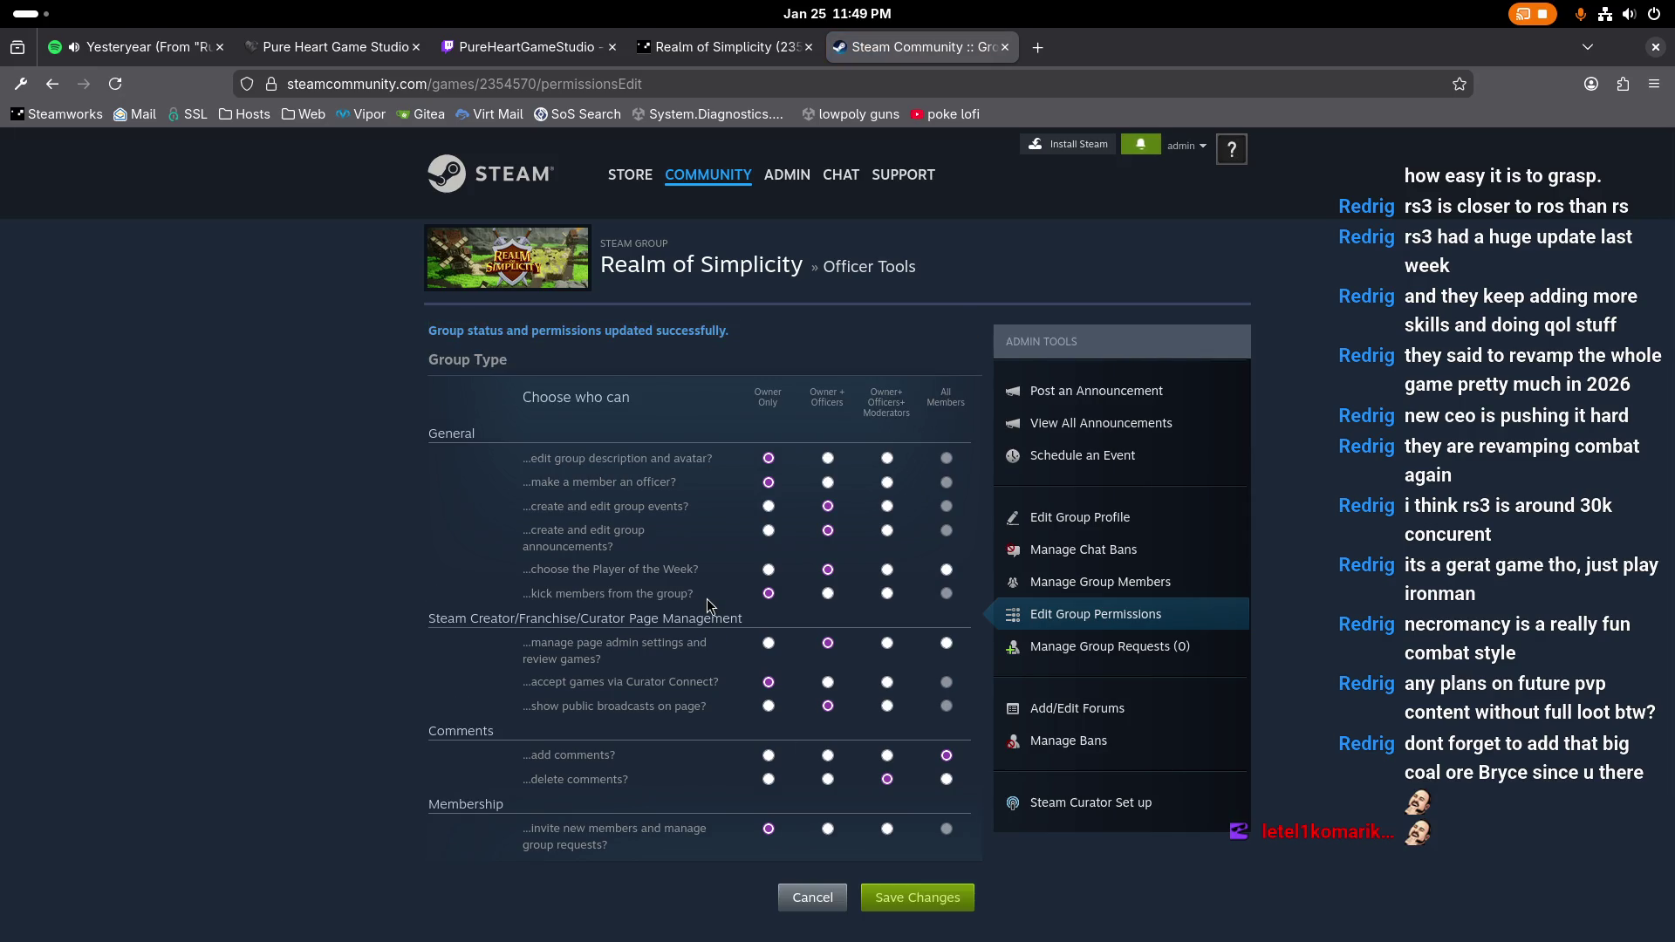
Step: Re-highlight the public broadcasts wording, then go to the group's pending join requests
left_click_drag(562, 706, 801, 729)
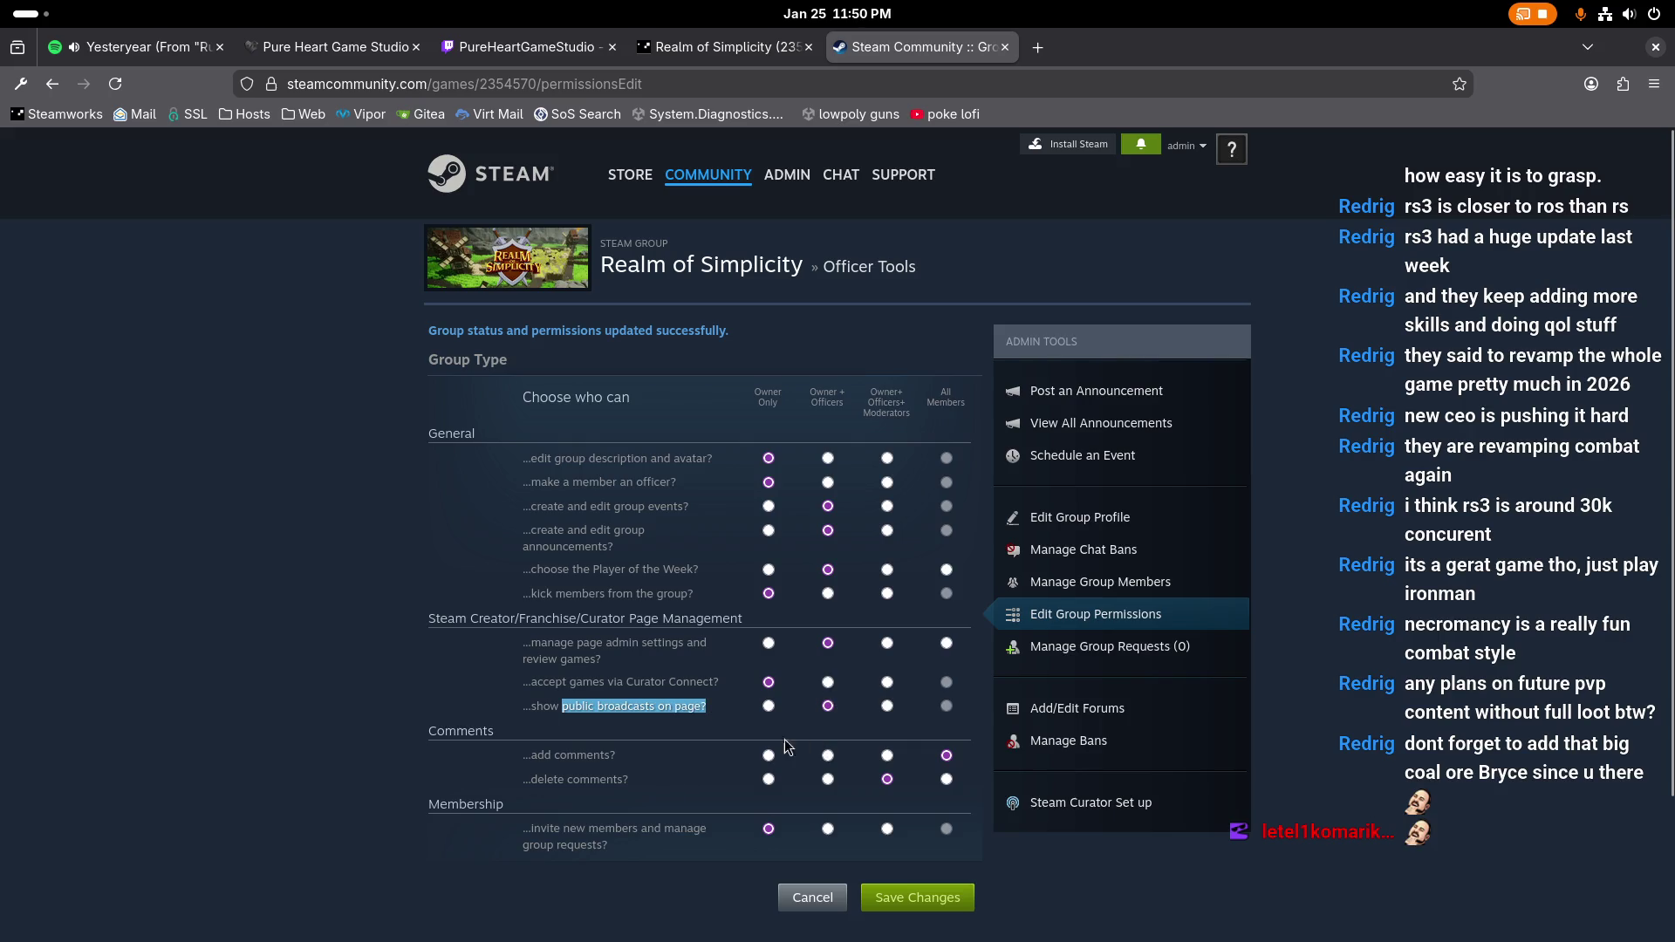
left_click(650, 706)
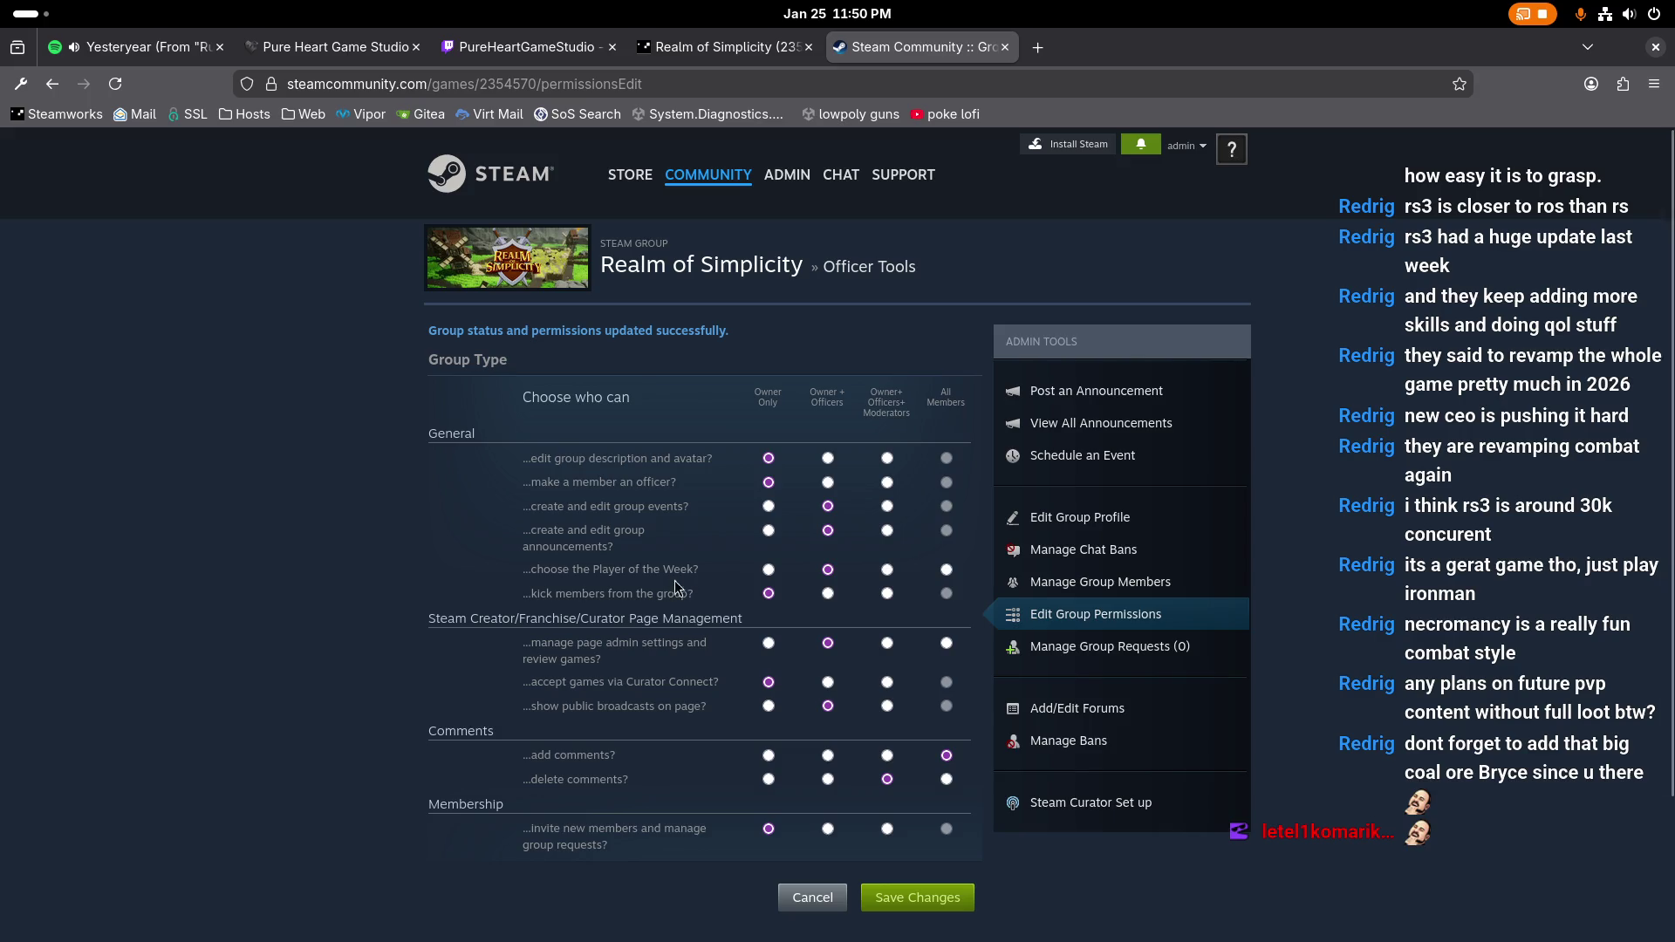
left_click(1105, 648)
Step: Open the group's member management list and demote the top member from officer to member
left_click(1094, 583)
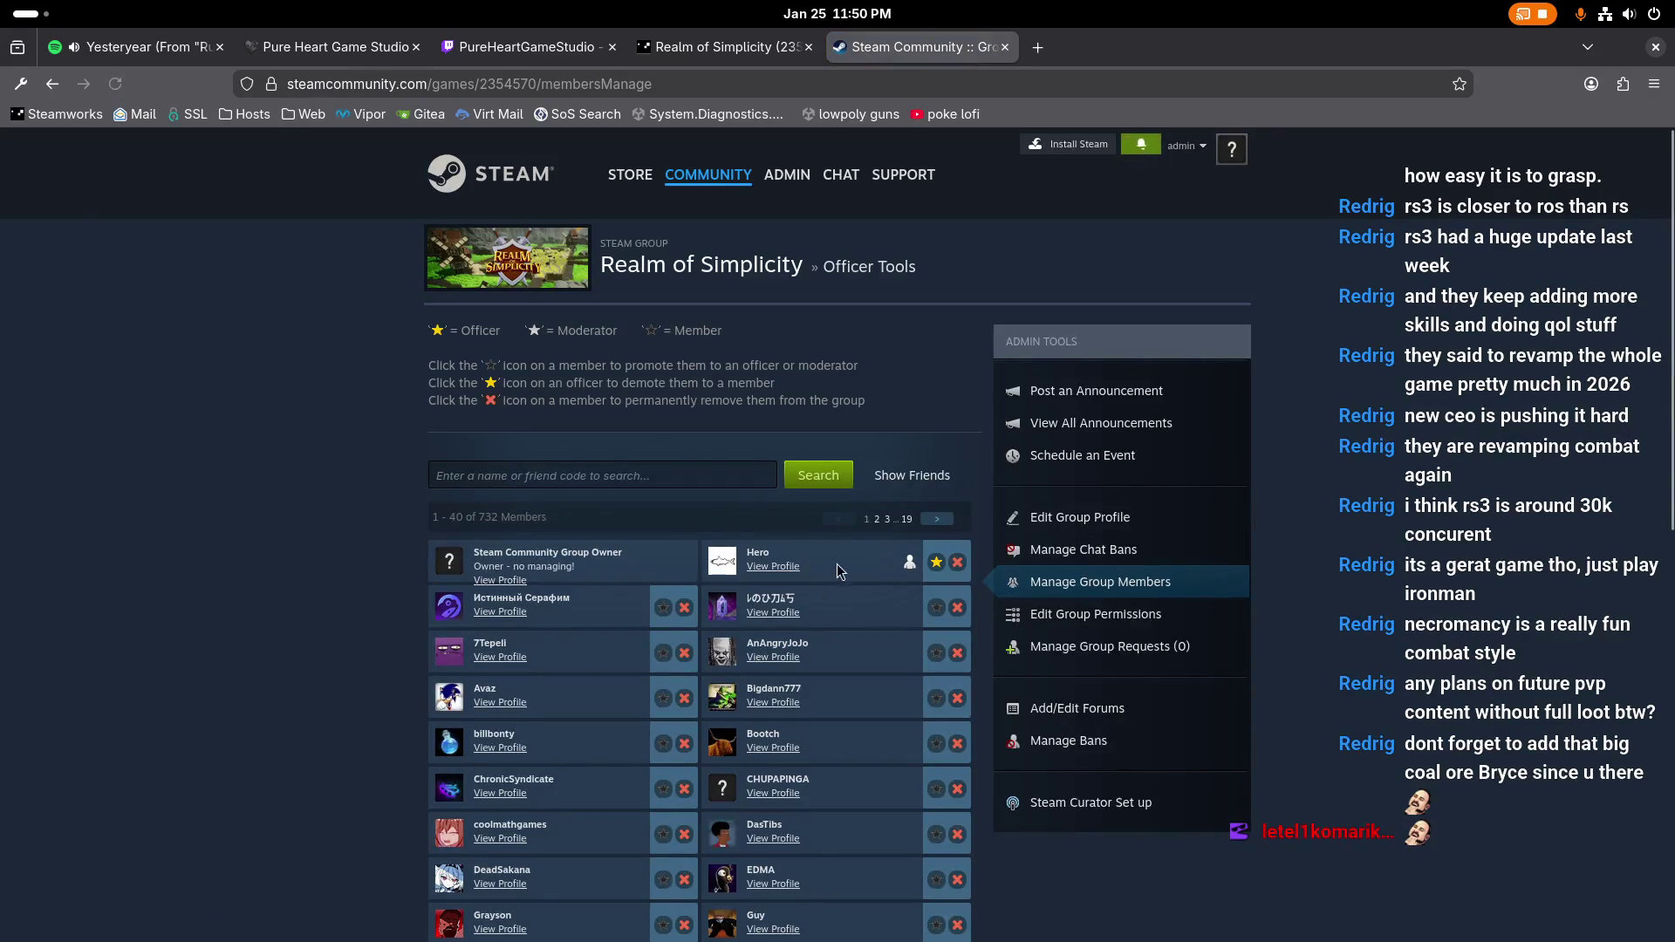
left_click(936, 563)
left_click(985, 581)
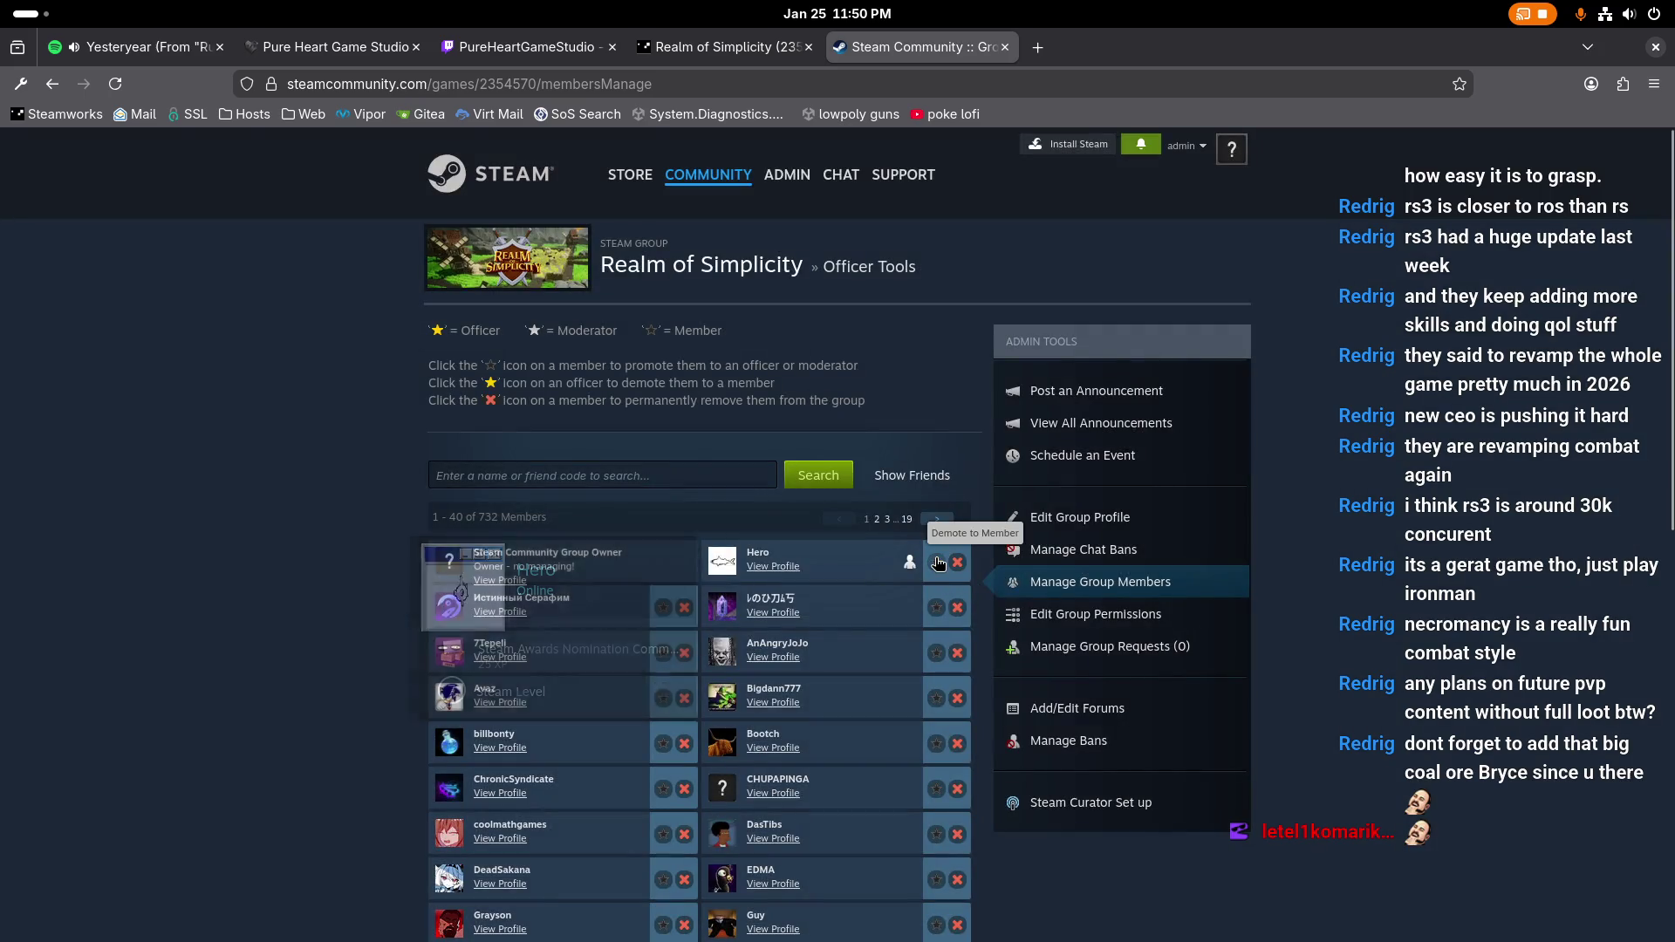
Step: Promote that member to Moderator and cancel the follow-up Officer promotion prompt
left_click(936, 563)
left_click(982, 600)
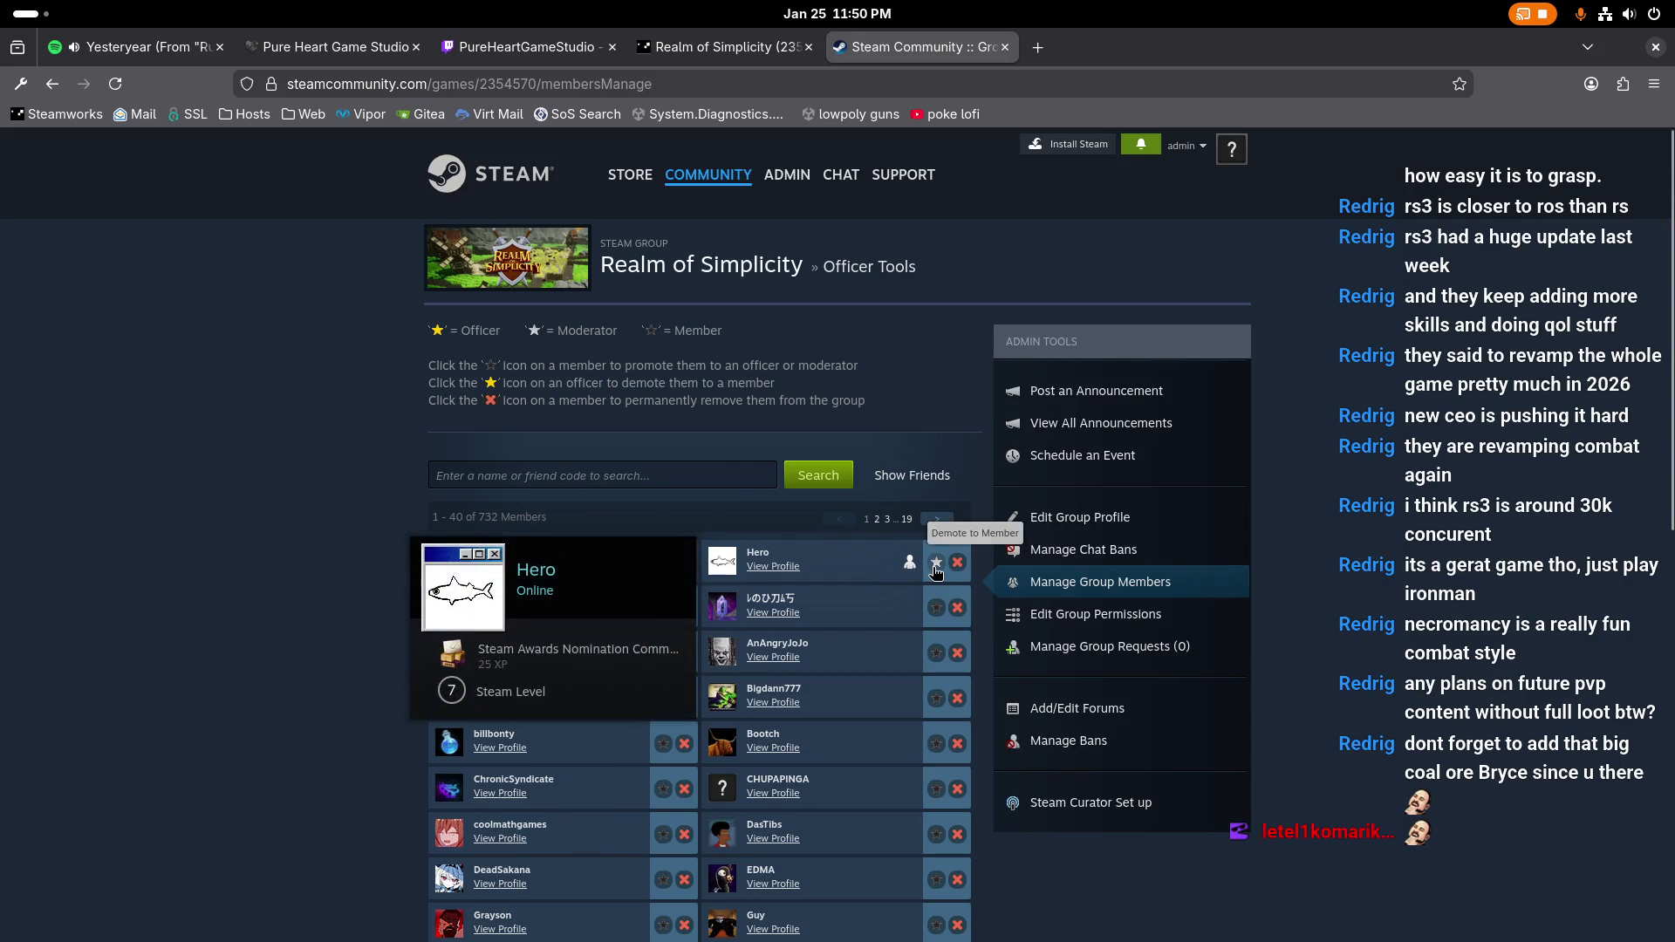
left_click(937, 565)
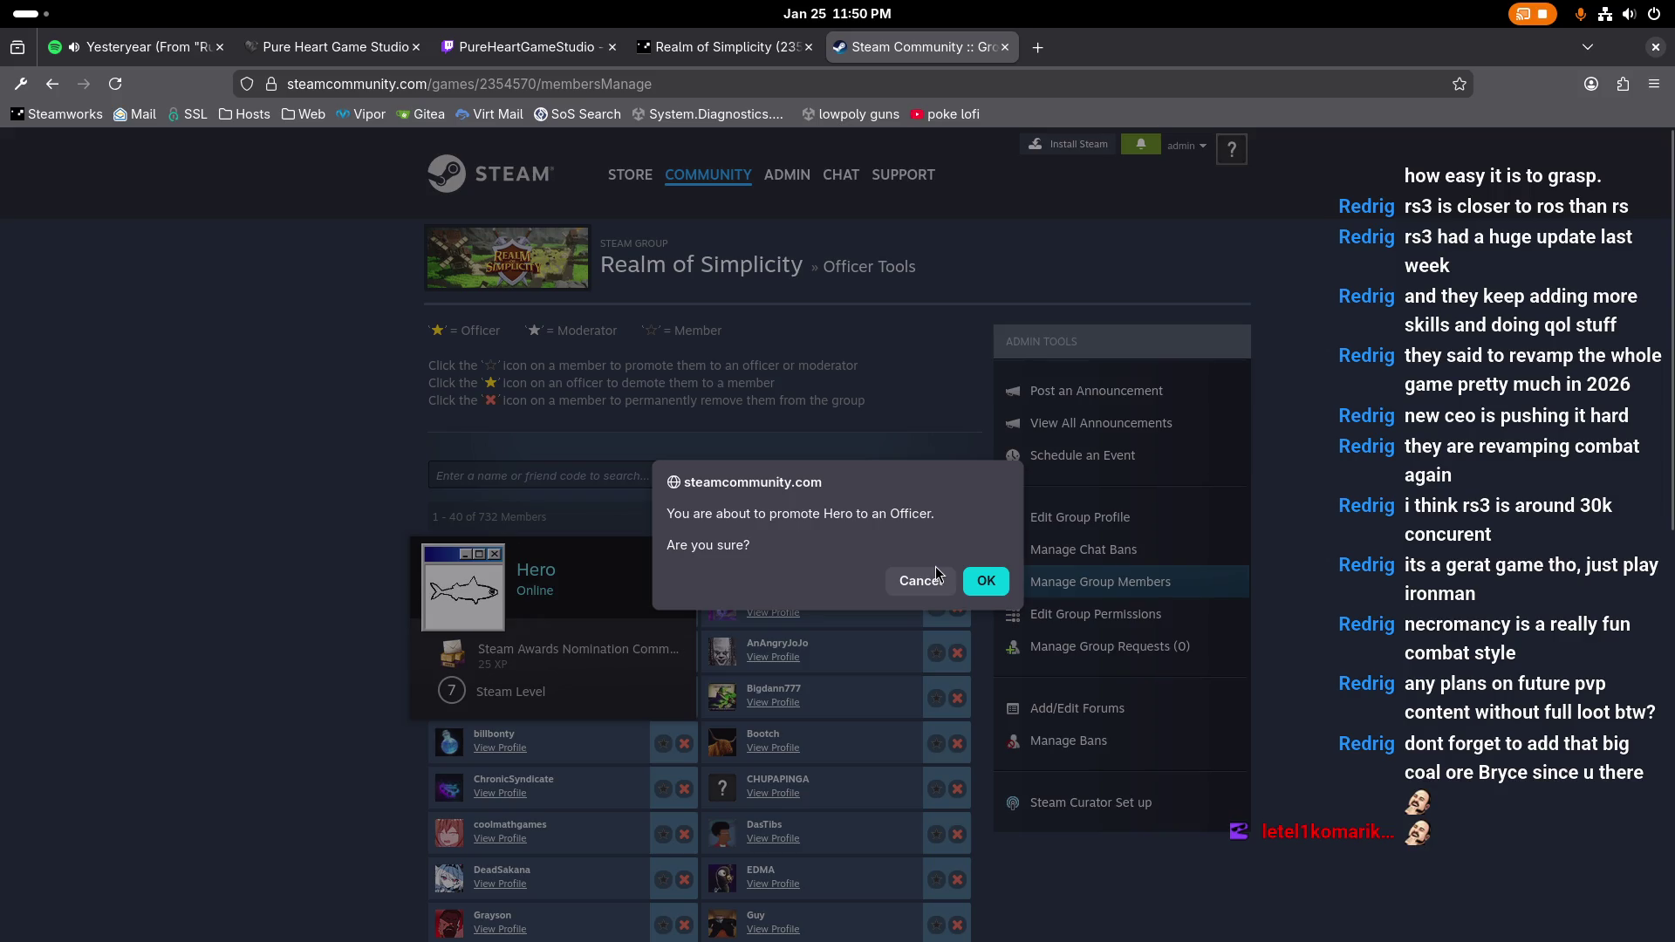
left_click(935, 575)
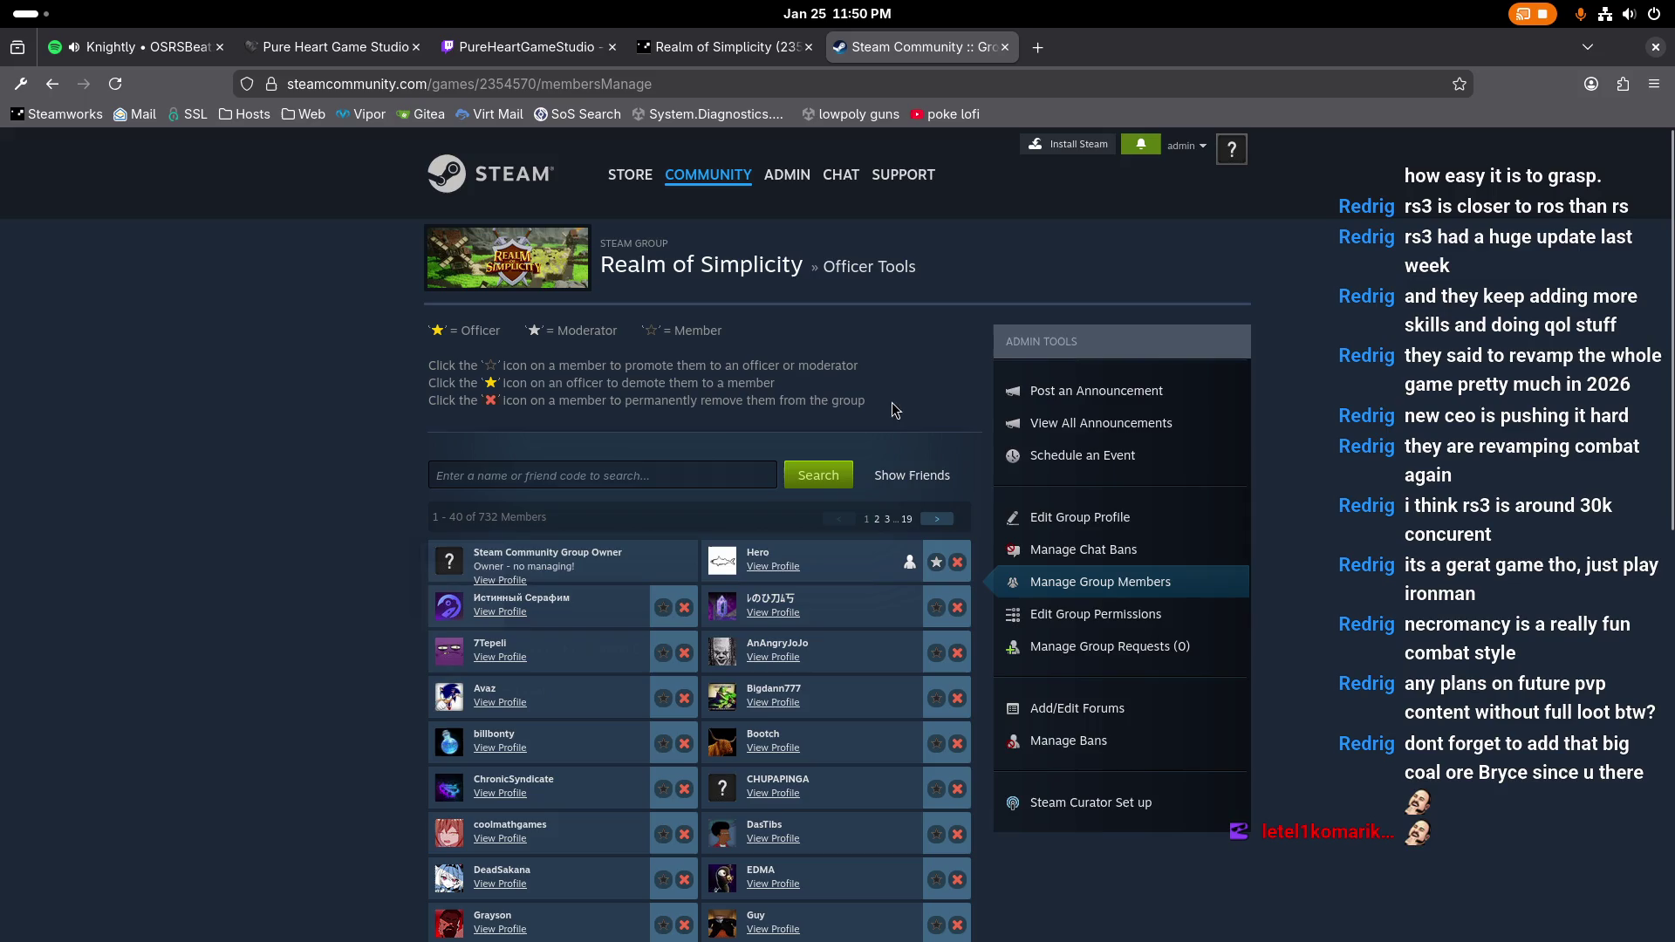
left_click(1082, 583)
left_click(1091, 646)
left_click(1090, 583)
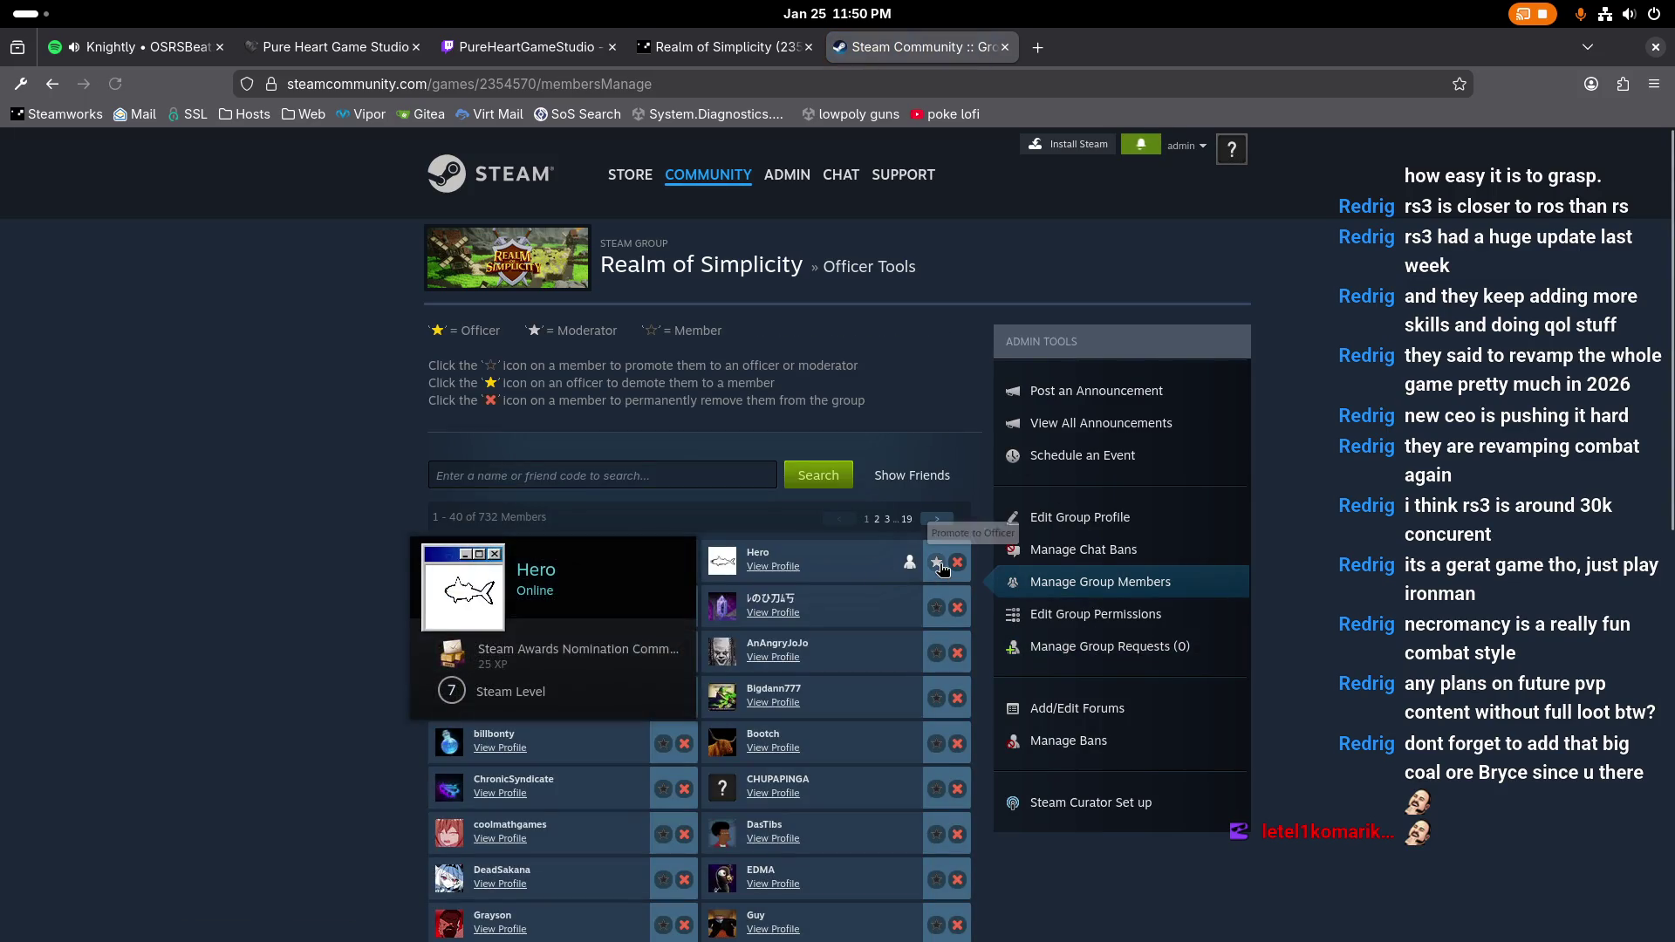
mouse_move(907, 571)
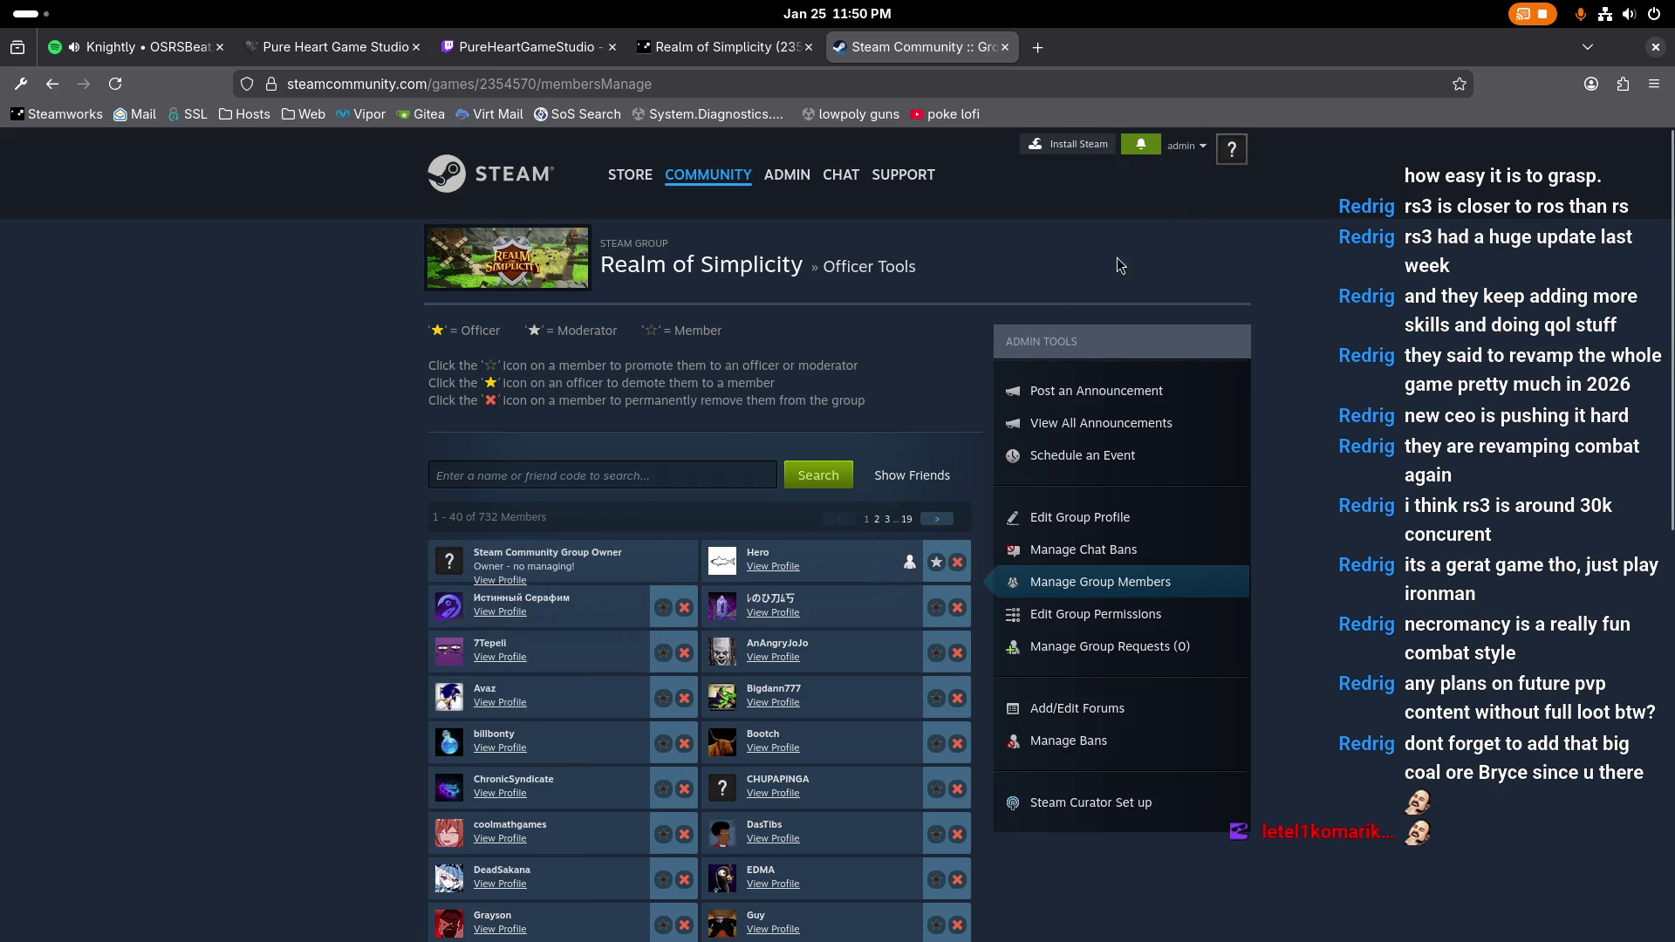
left_click(1193, 152)
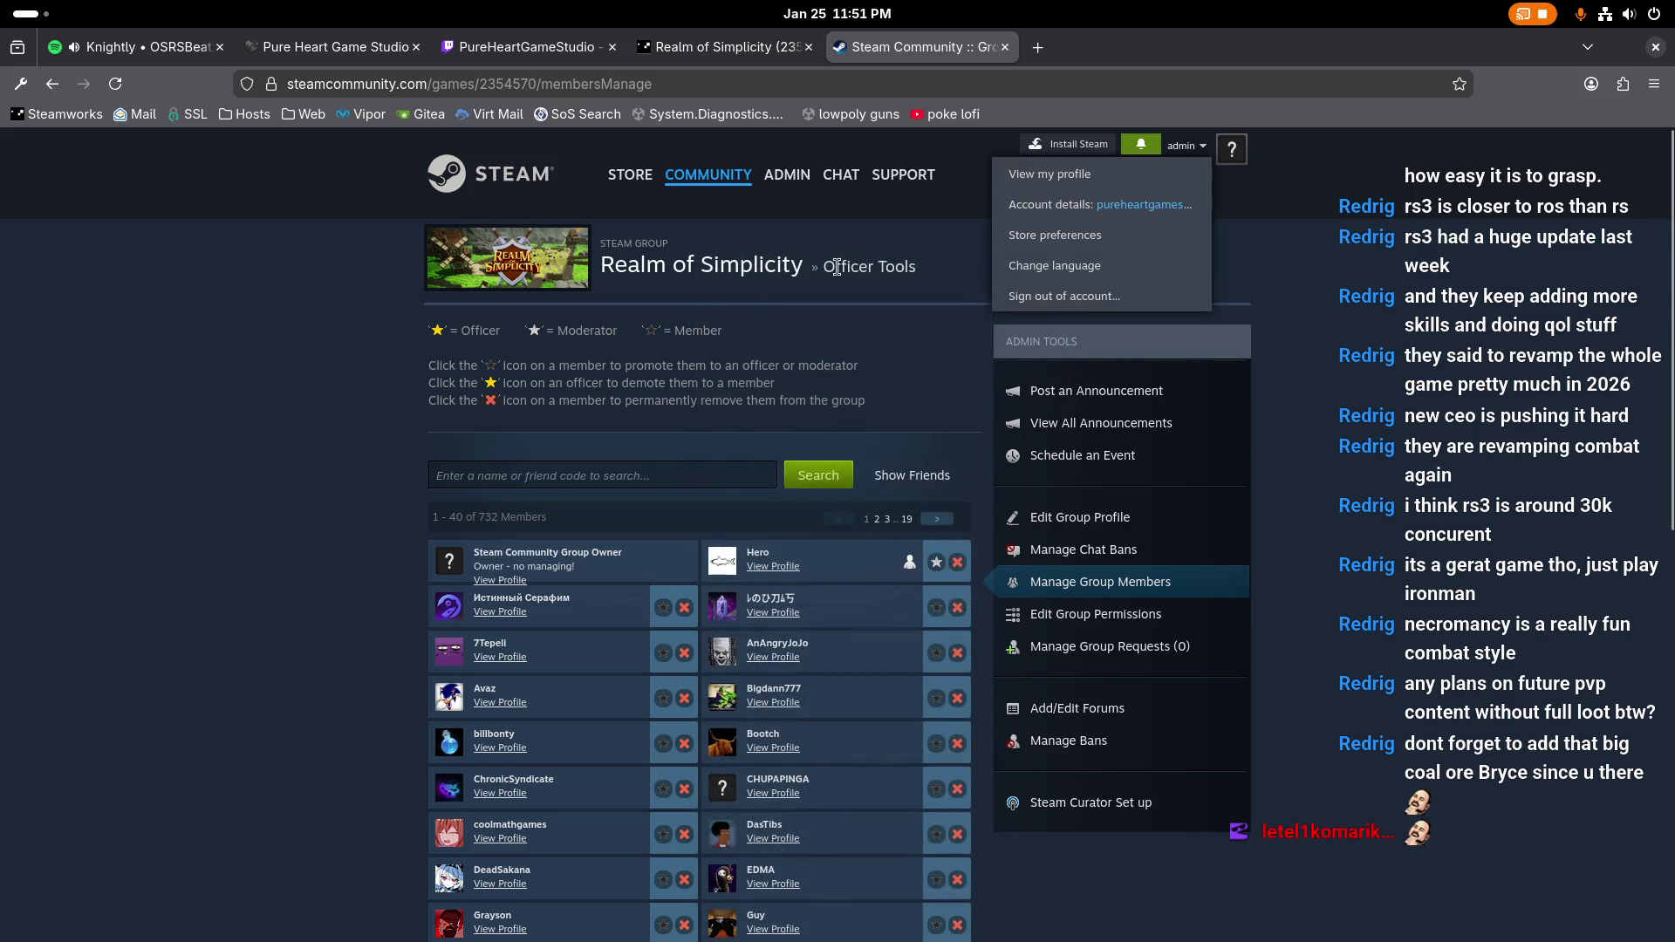
Step: Look through the Early Access update events on the partner events Admin Dashboard, then close that tab
left_click(1015, 425)
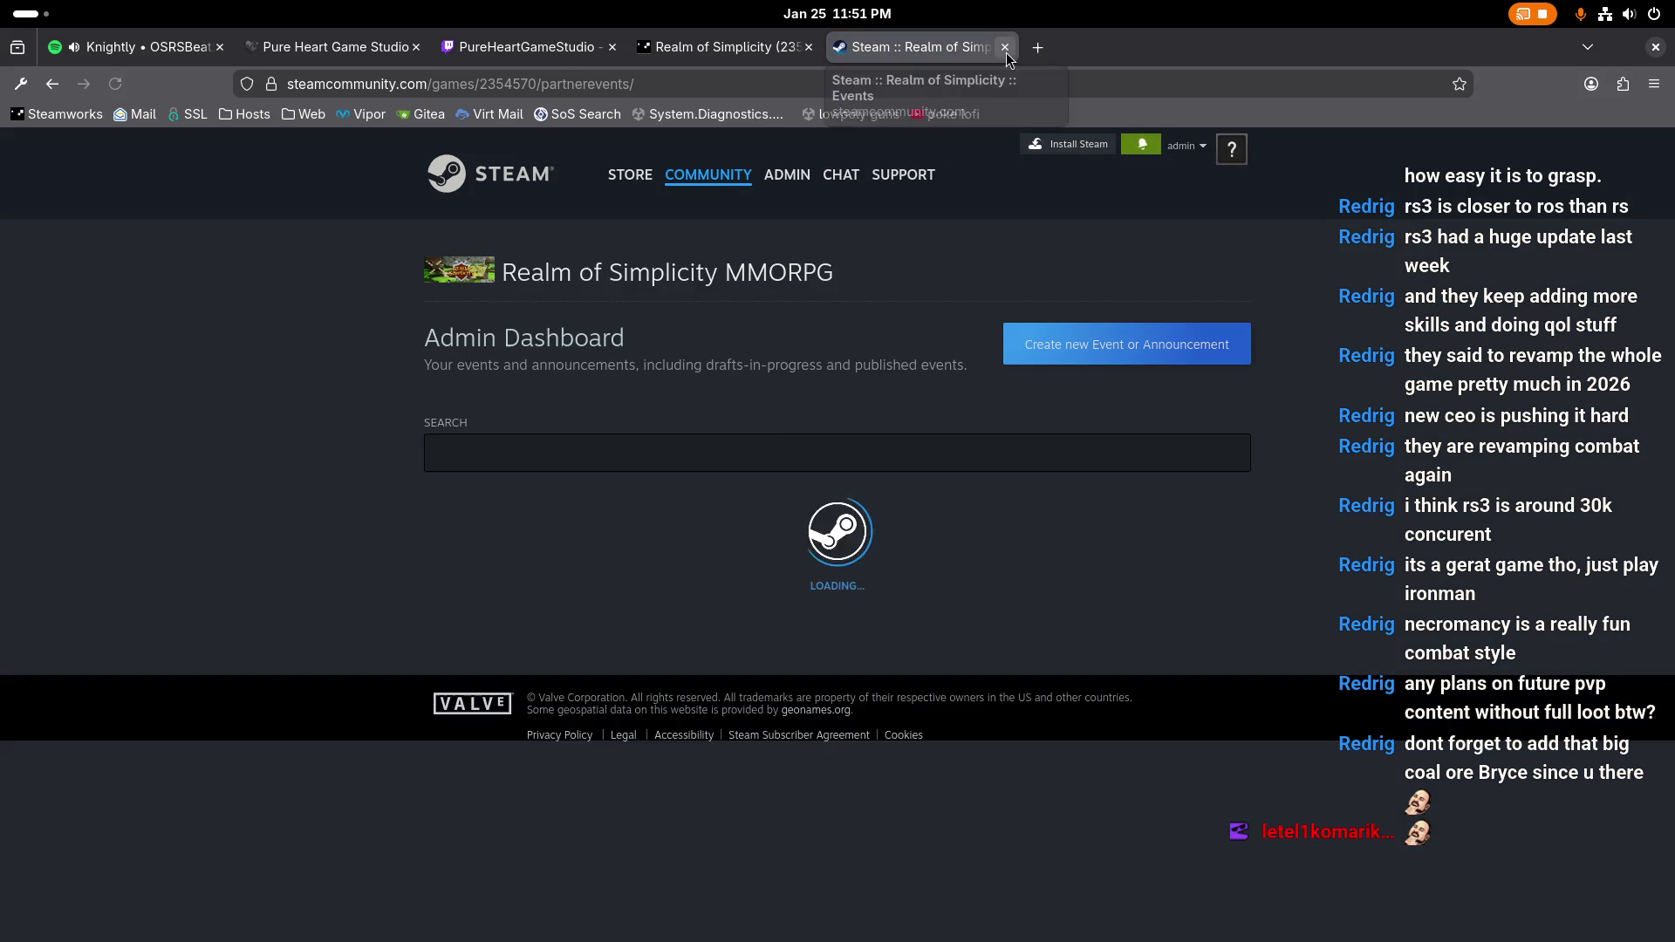
scroll(873, 488, "down", 4)
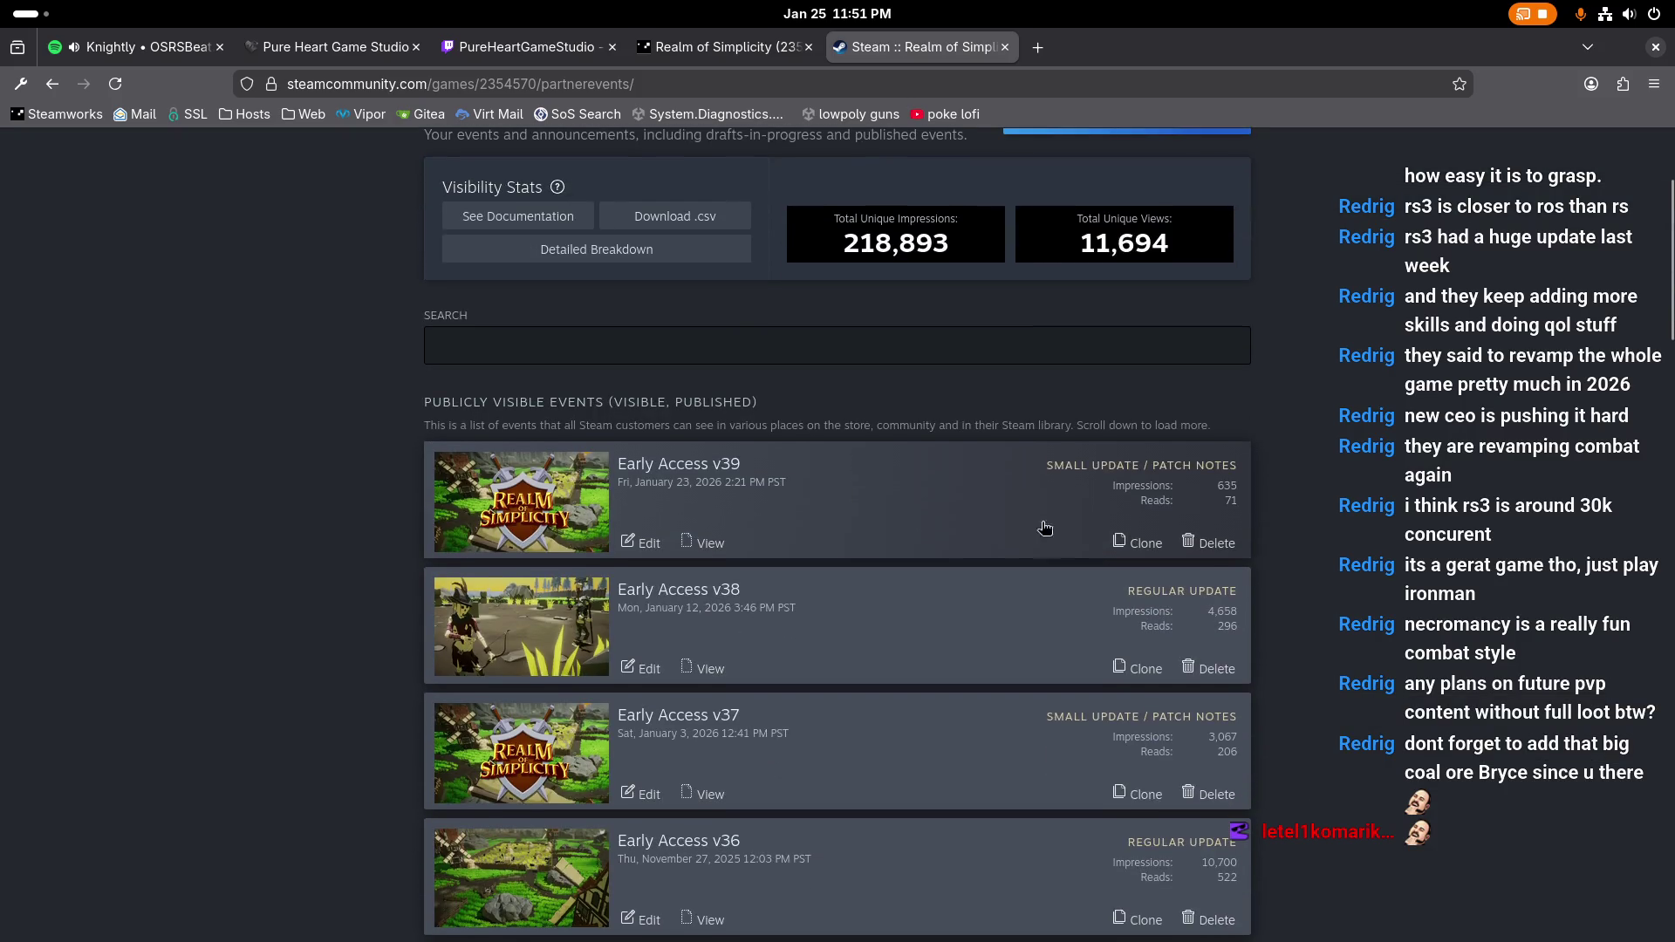
scroll(923, 497, "down", 3)
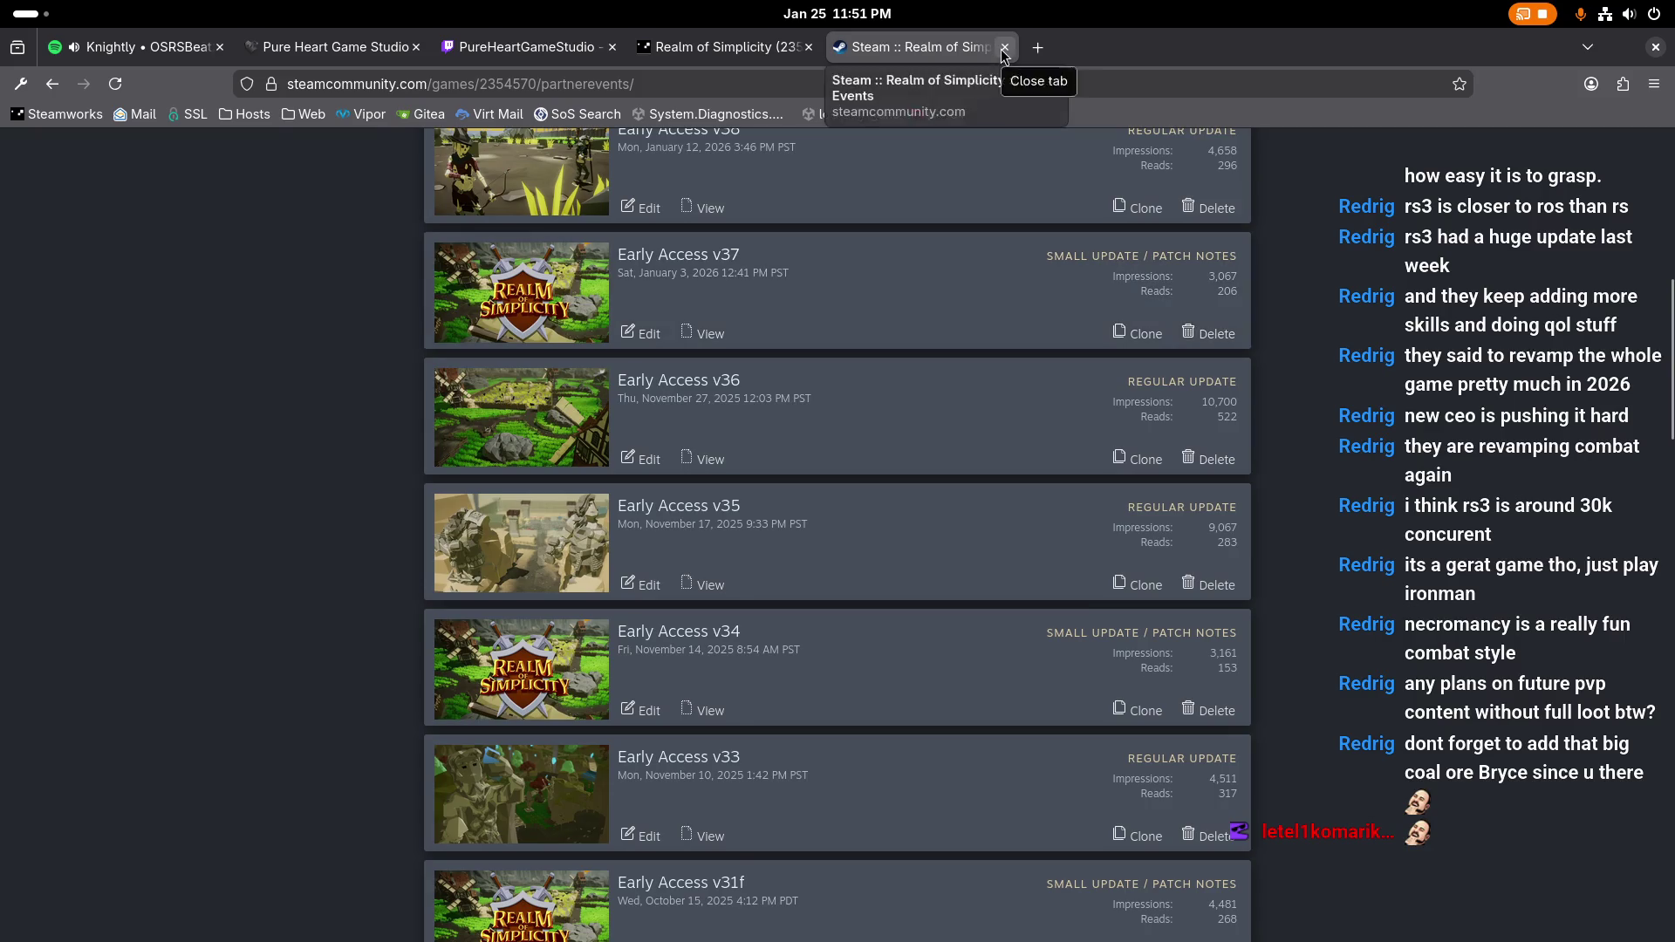
left_click(1003, 48)
Step: Switch from Firefox back to the Unity editor showing the FlatWorld mine area
key("alt+Tab")
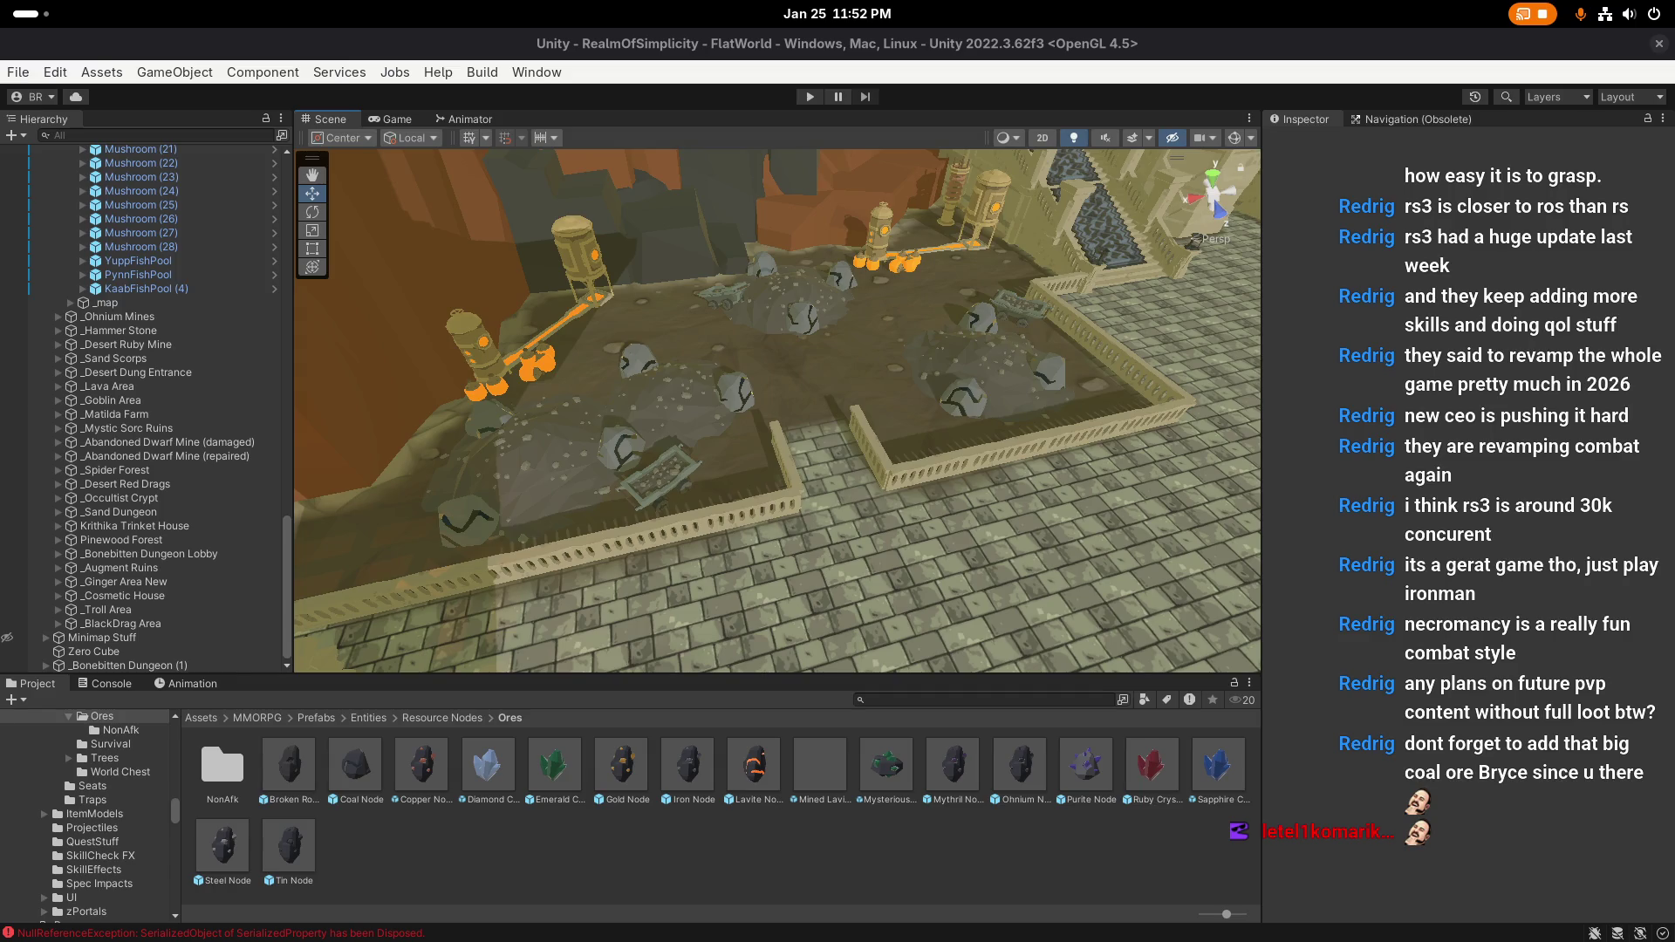
Step: Clear the NullReferenceException errors in the Console and return to the Ores prefabs in the Project tab
left_click(113, 686)
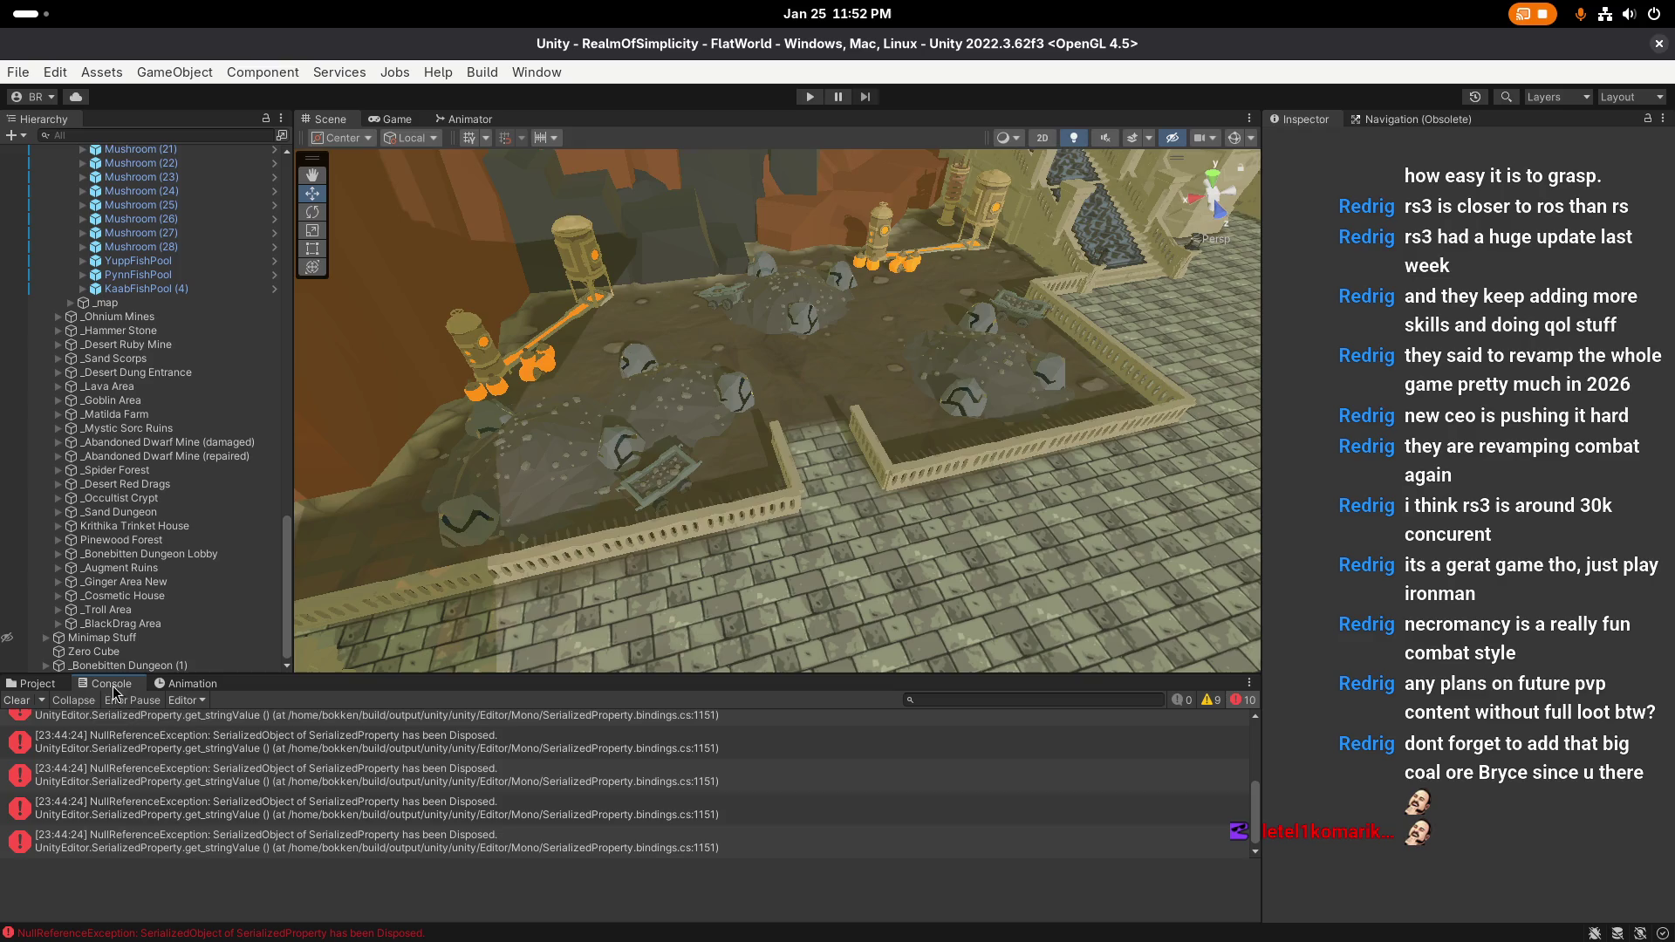
left_click(21, 700)
left_click(39, 686)
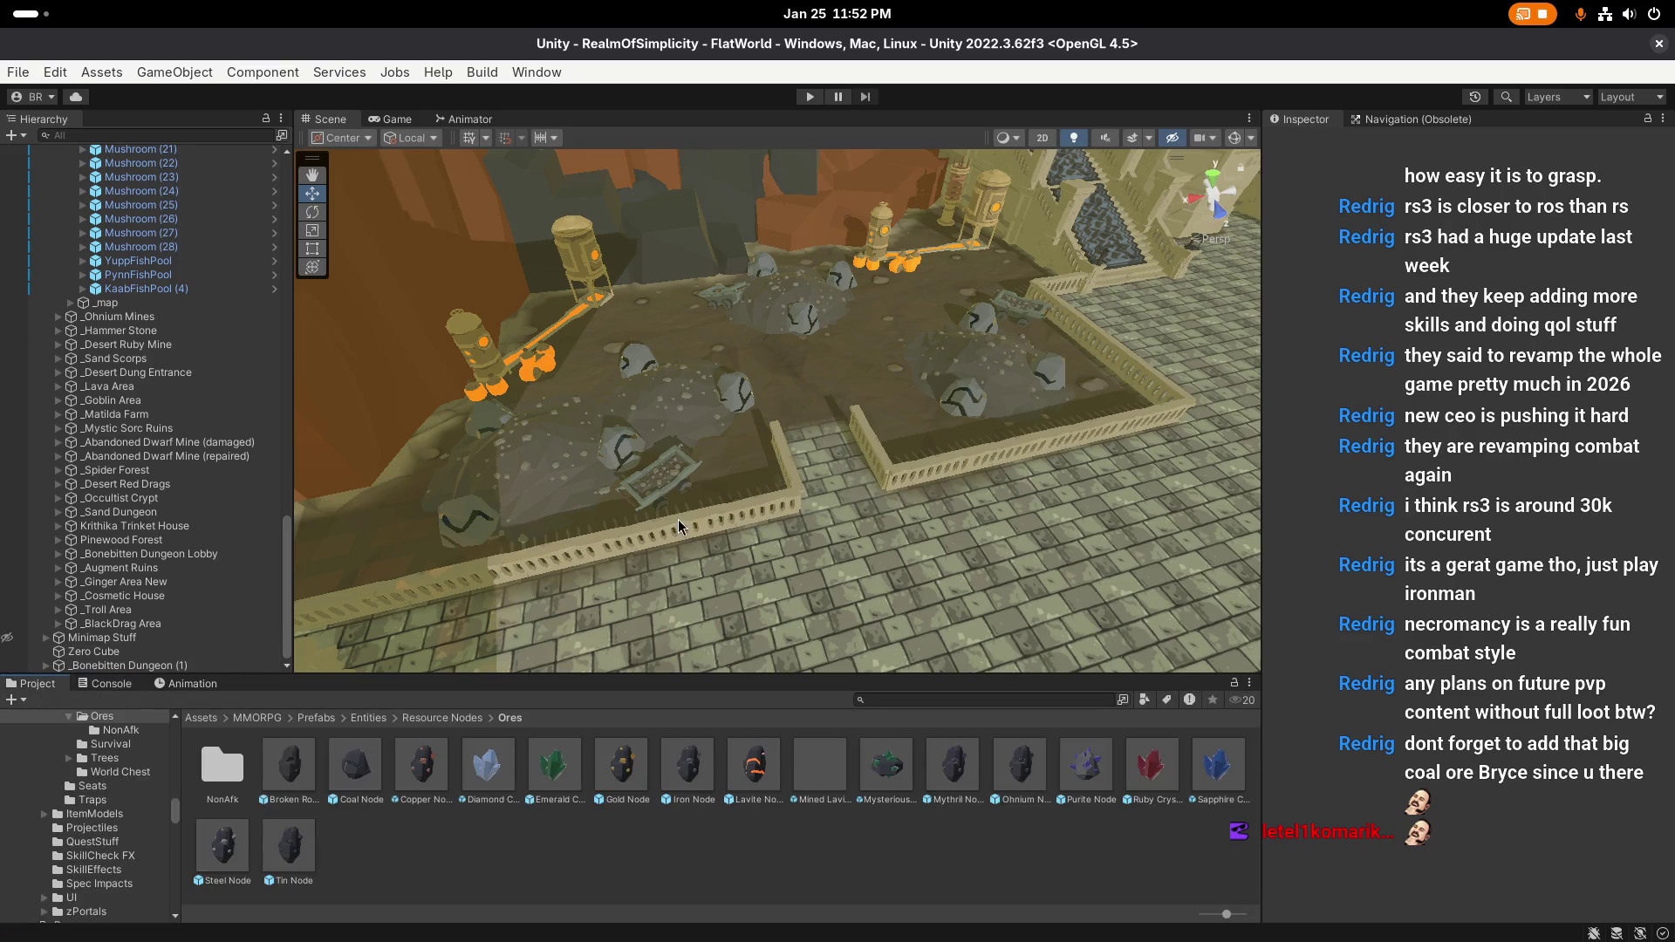
scroll(829, 392, "up", 1)
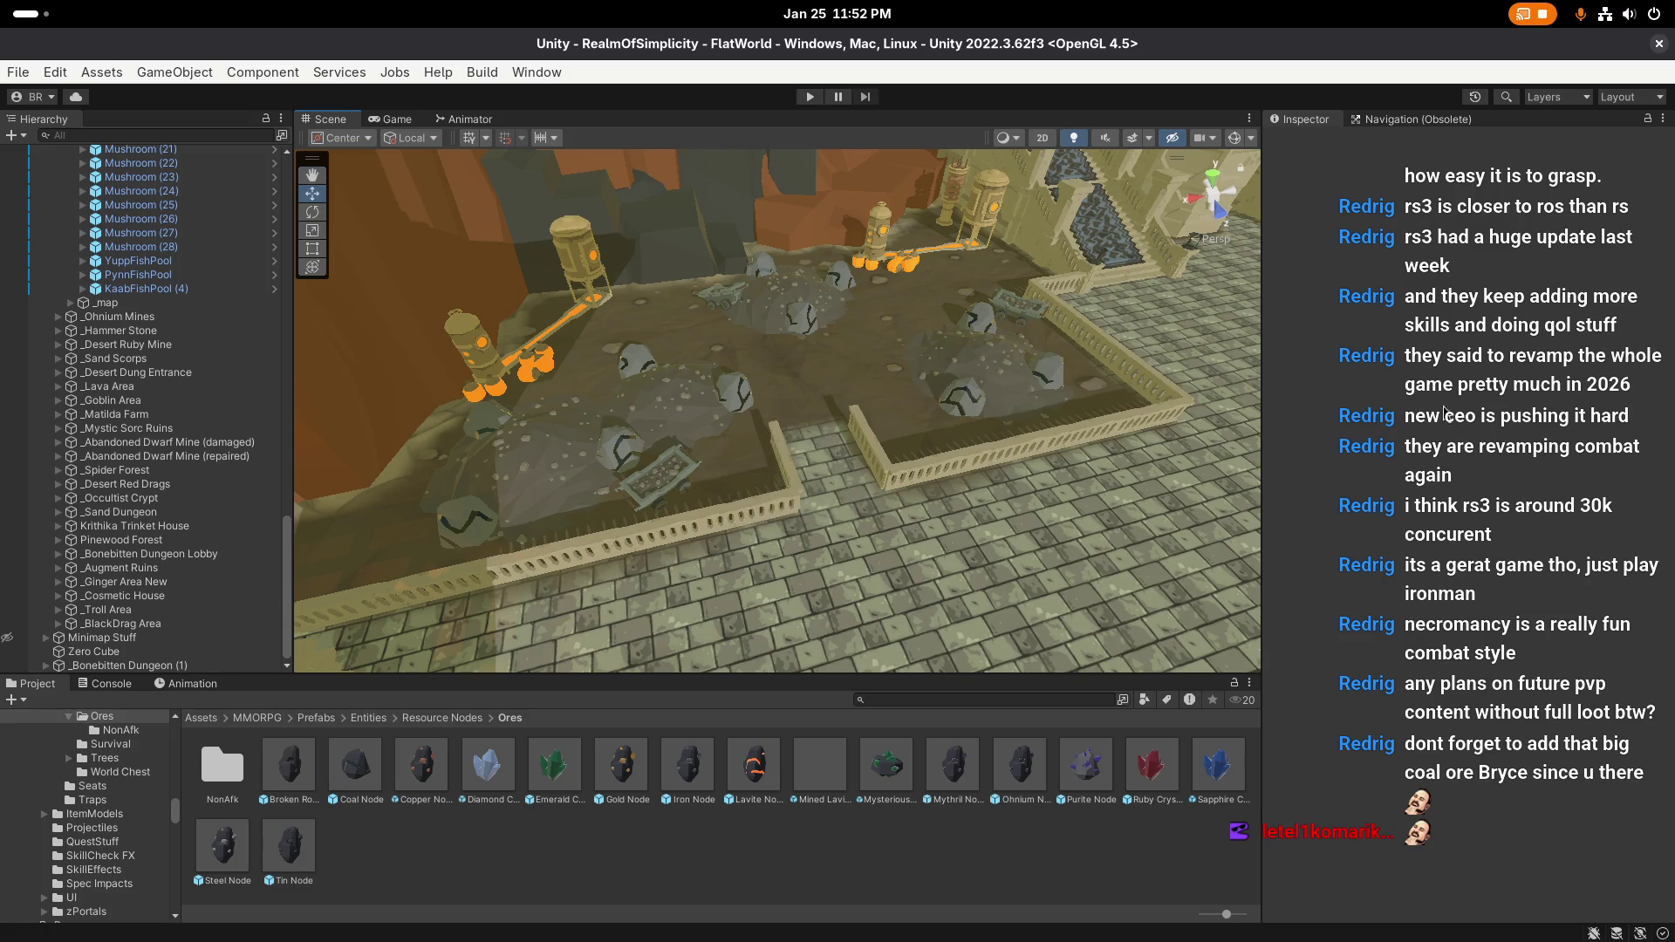
key("super")
key("super")
scroll(776, 481, "up", 1)
key("super")
Step: Inspect YuppFishPool's Resource Node settings and open its ResourceNode.cs script in VS Code
left_click(840, 888)
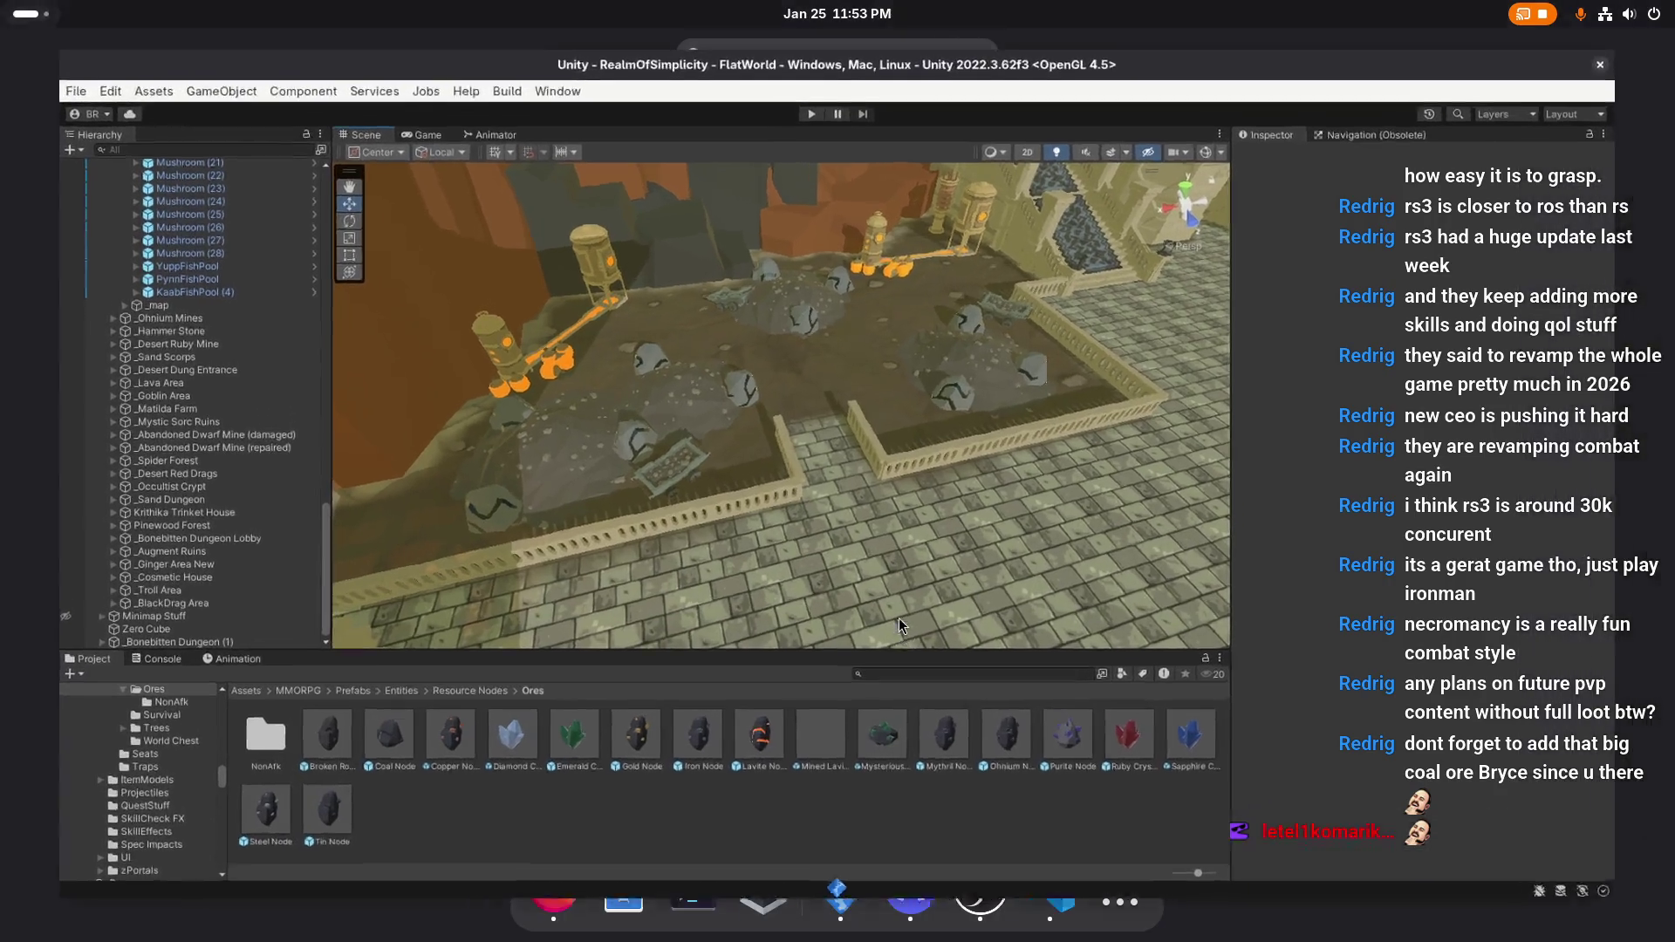
left_click(138, 261)
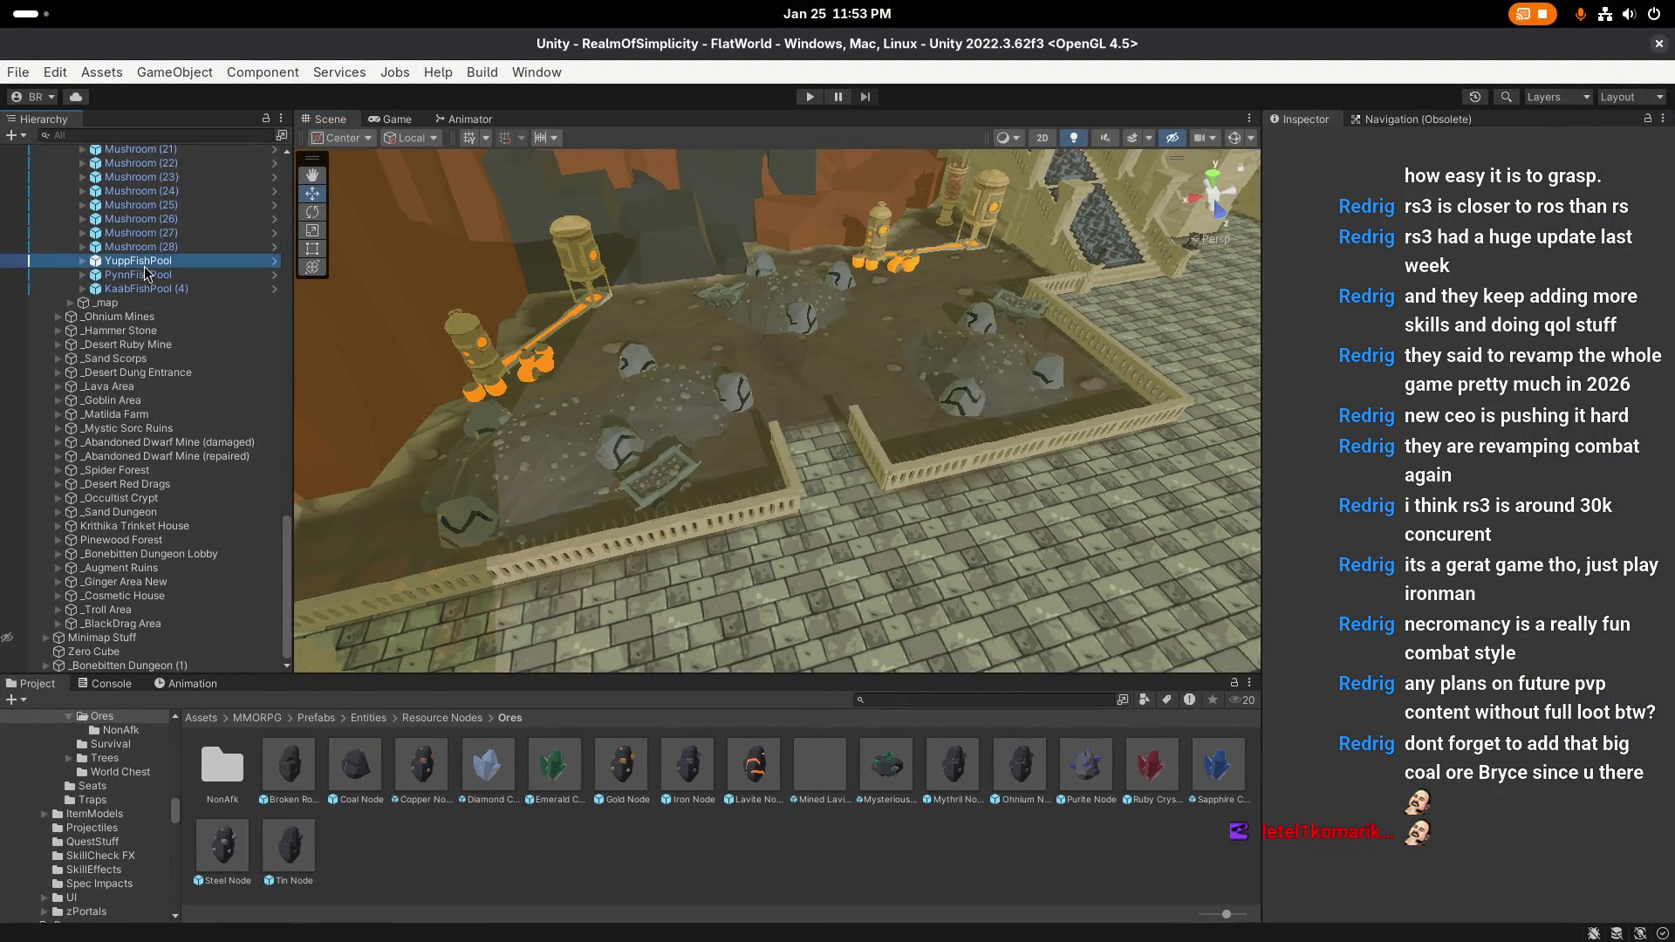
left_click(1488, 415)
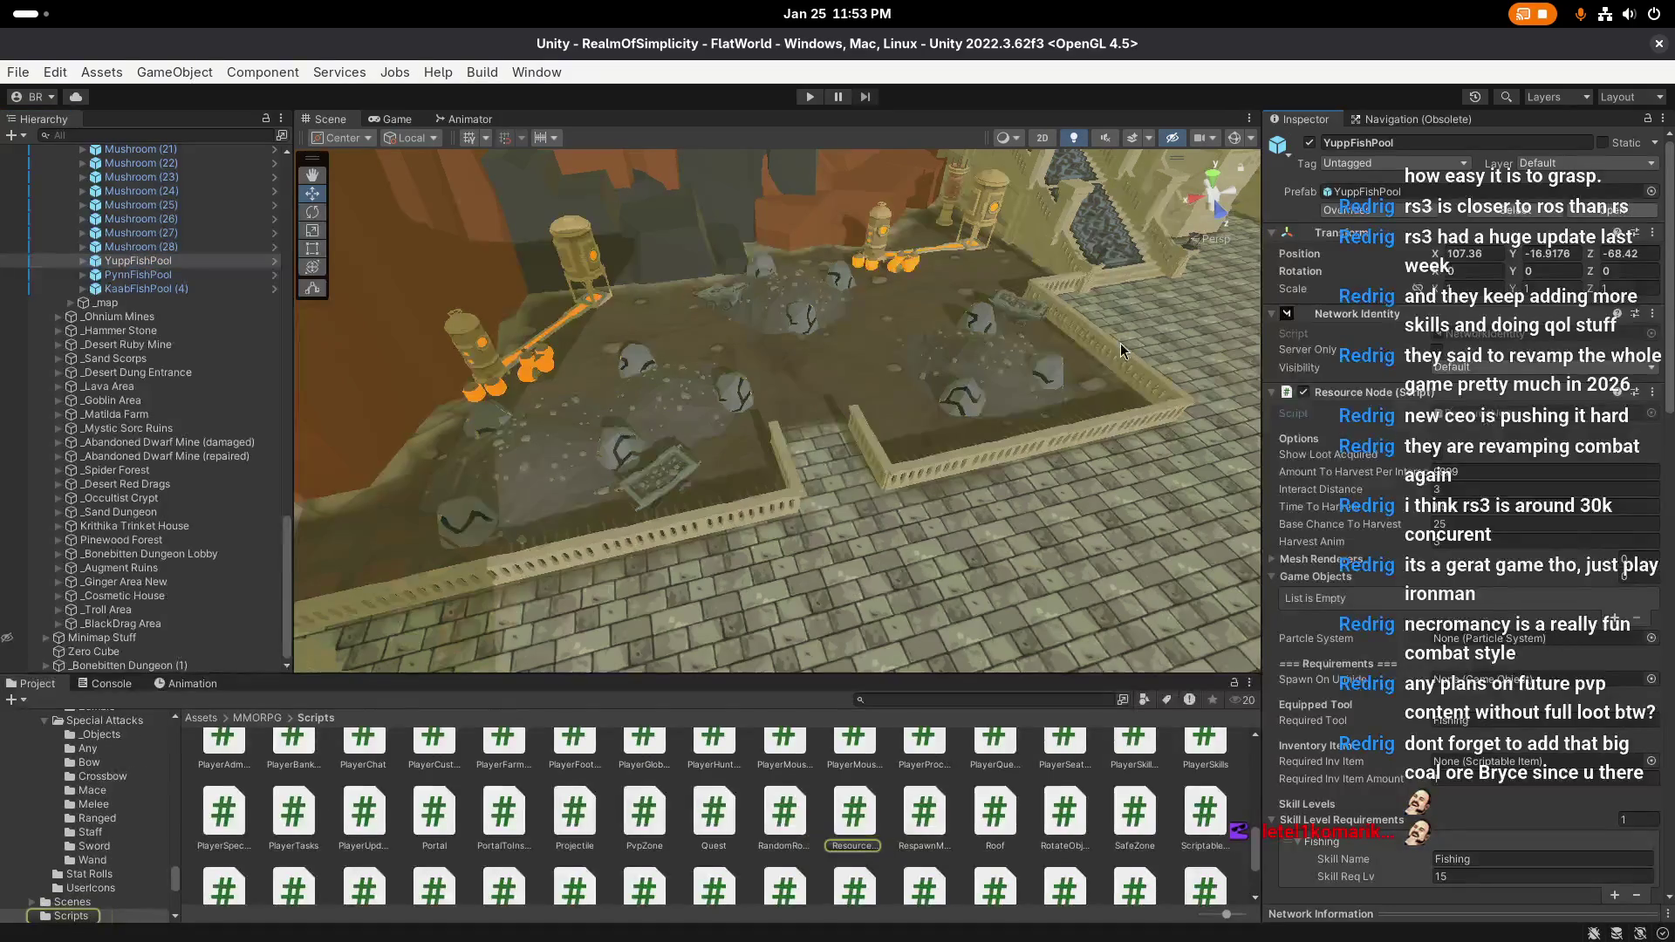
key("super")
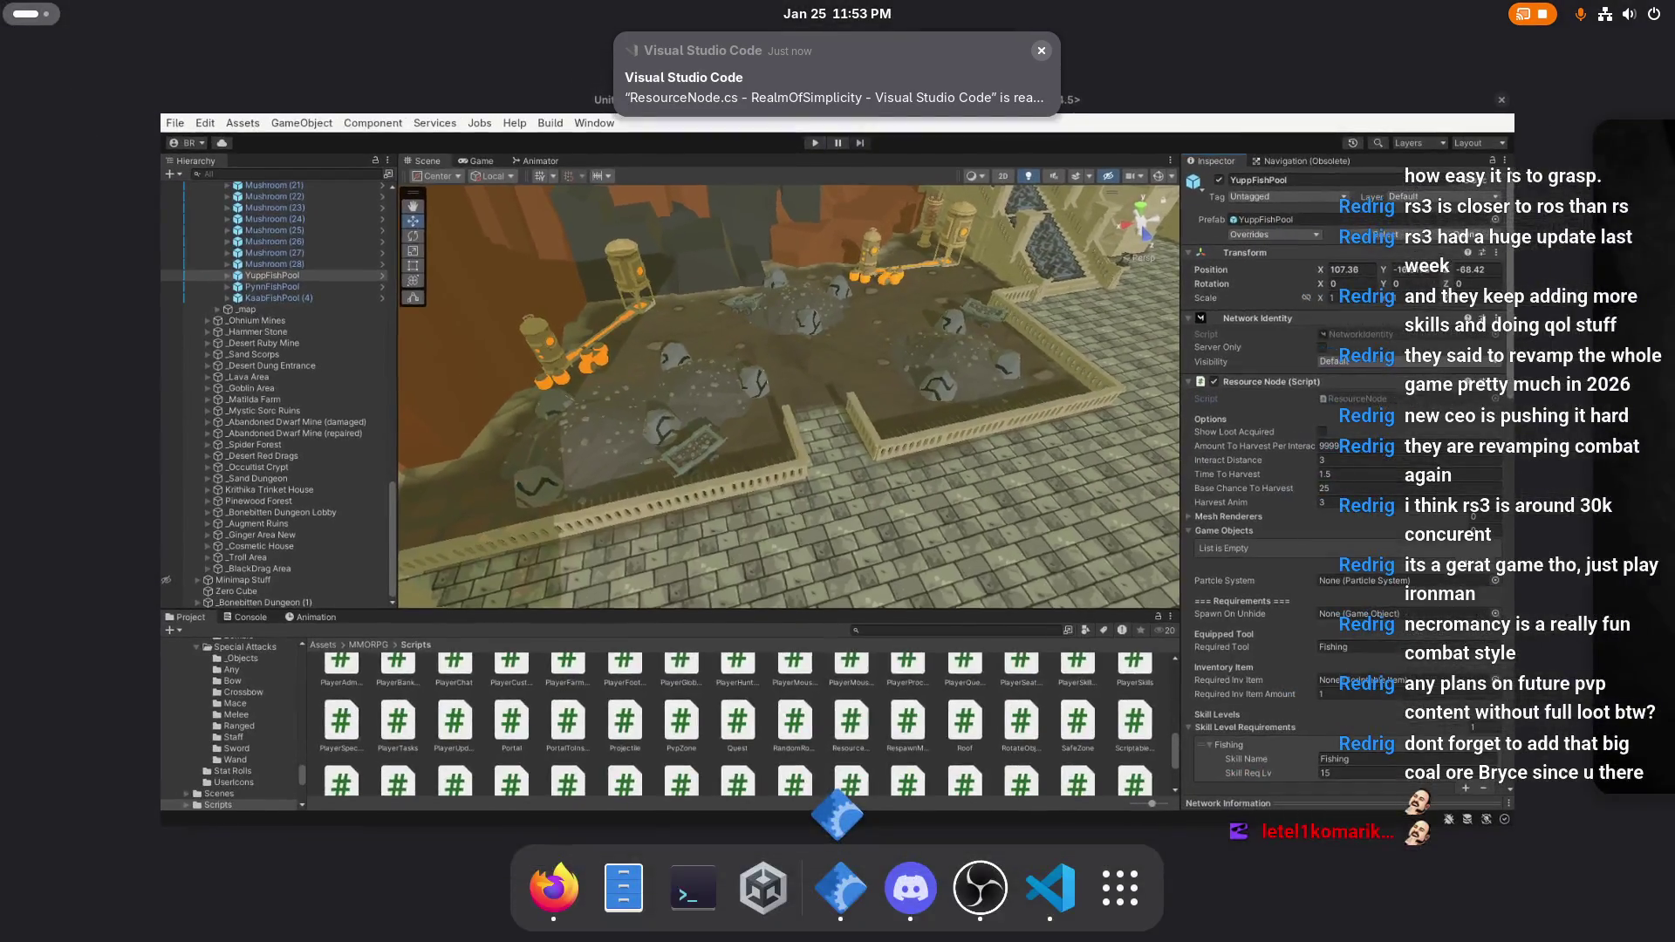
key("super")
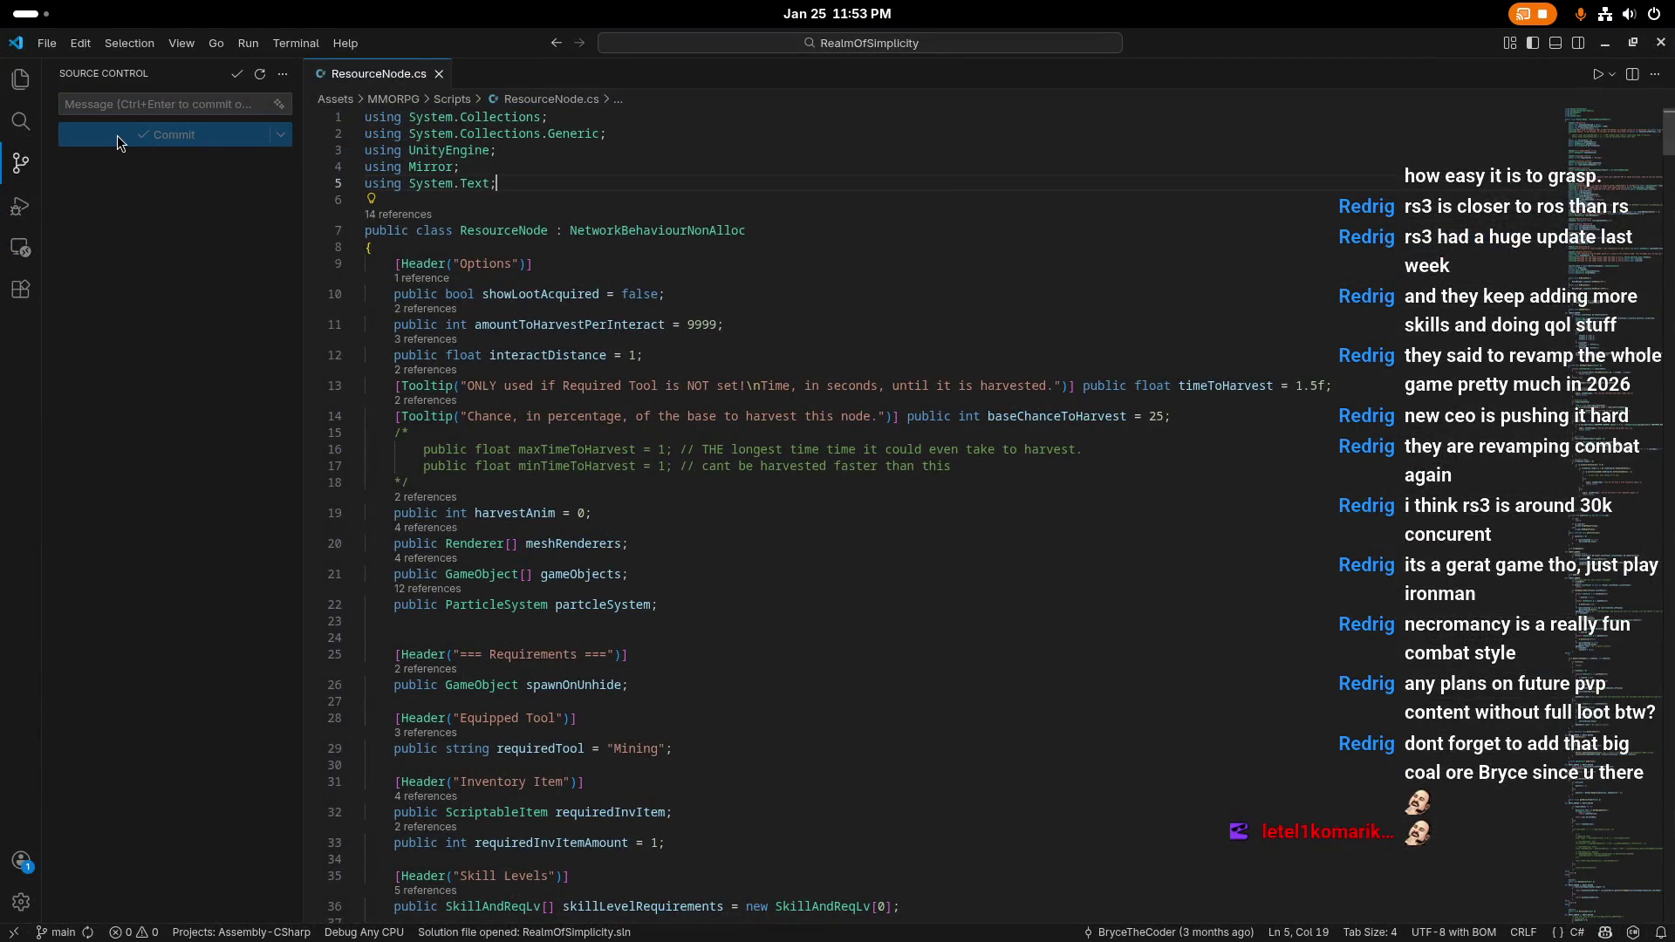
Step: Look over ResourceNode.cs's fields and Options section in VS Code, then close the editor
left_click(20, 80)
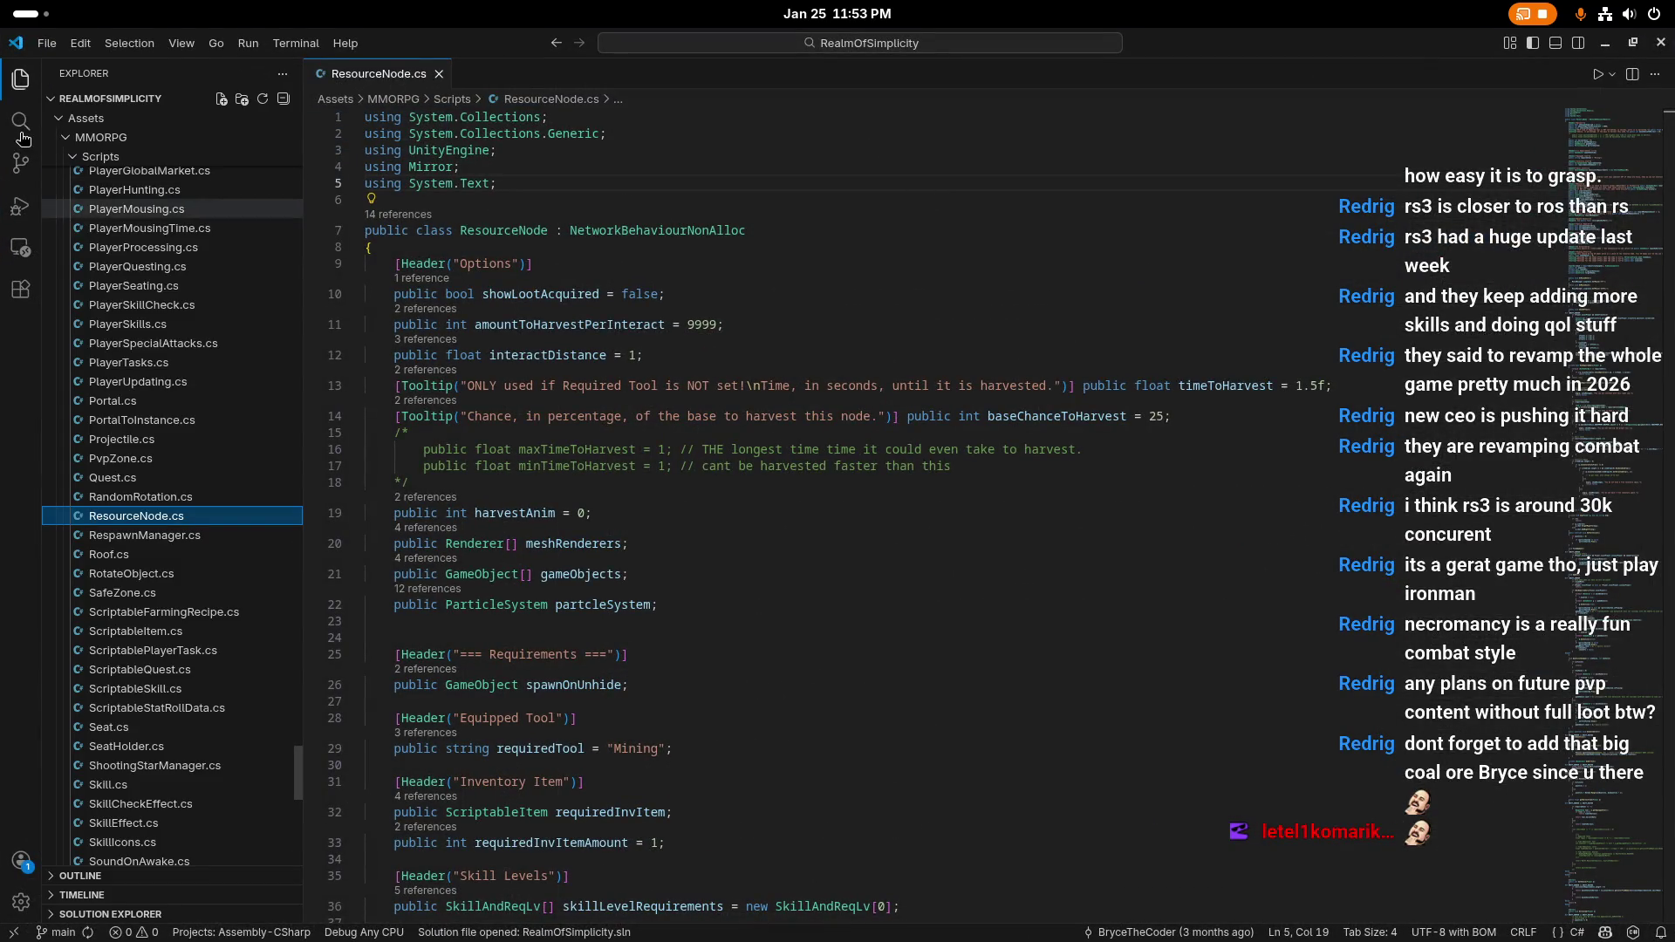
scroll(175, 393, "up", 3)
left_click(829, 263)
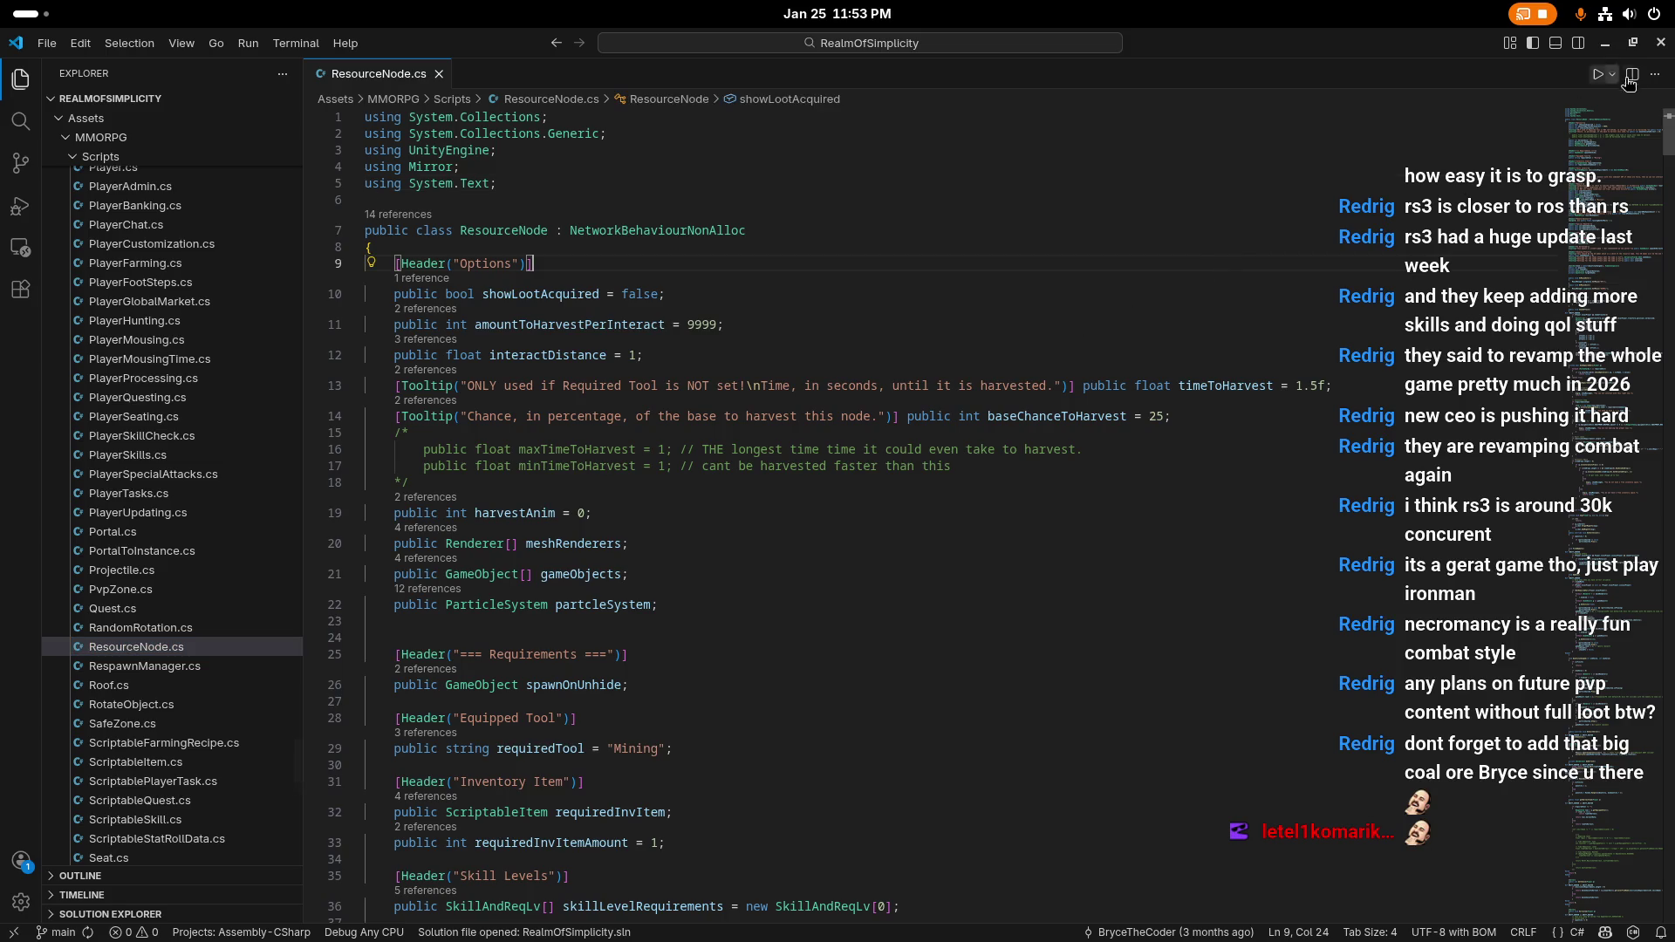
left_click(1661, 46)
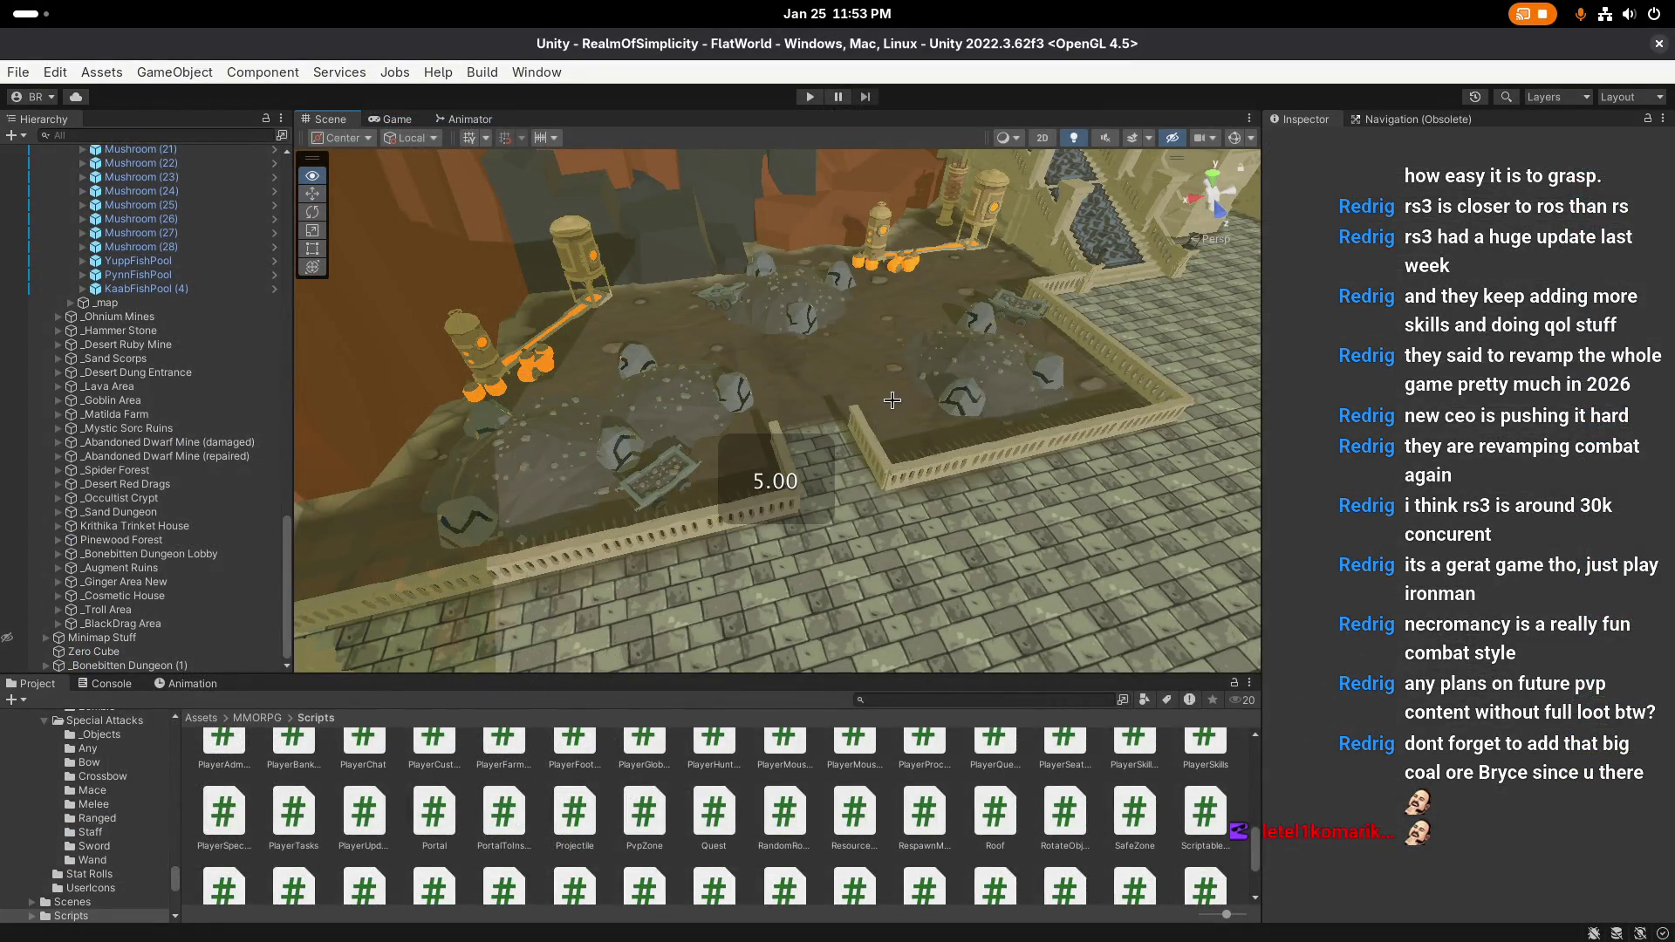
Step: Move the Scene camera back to show more of the mine's ore rocks and fishing pools
scroll(892, 401, "down", 2)
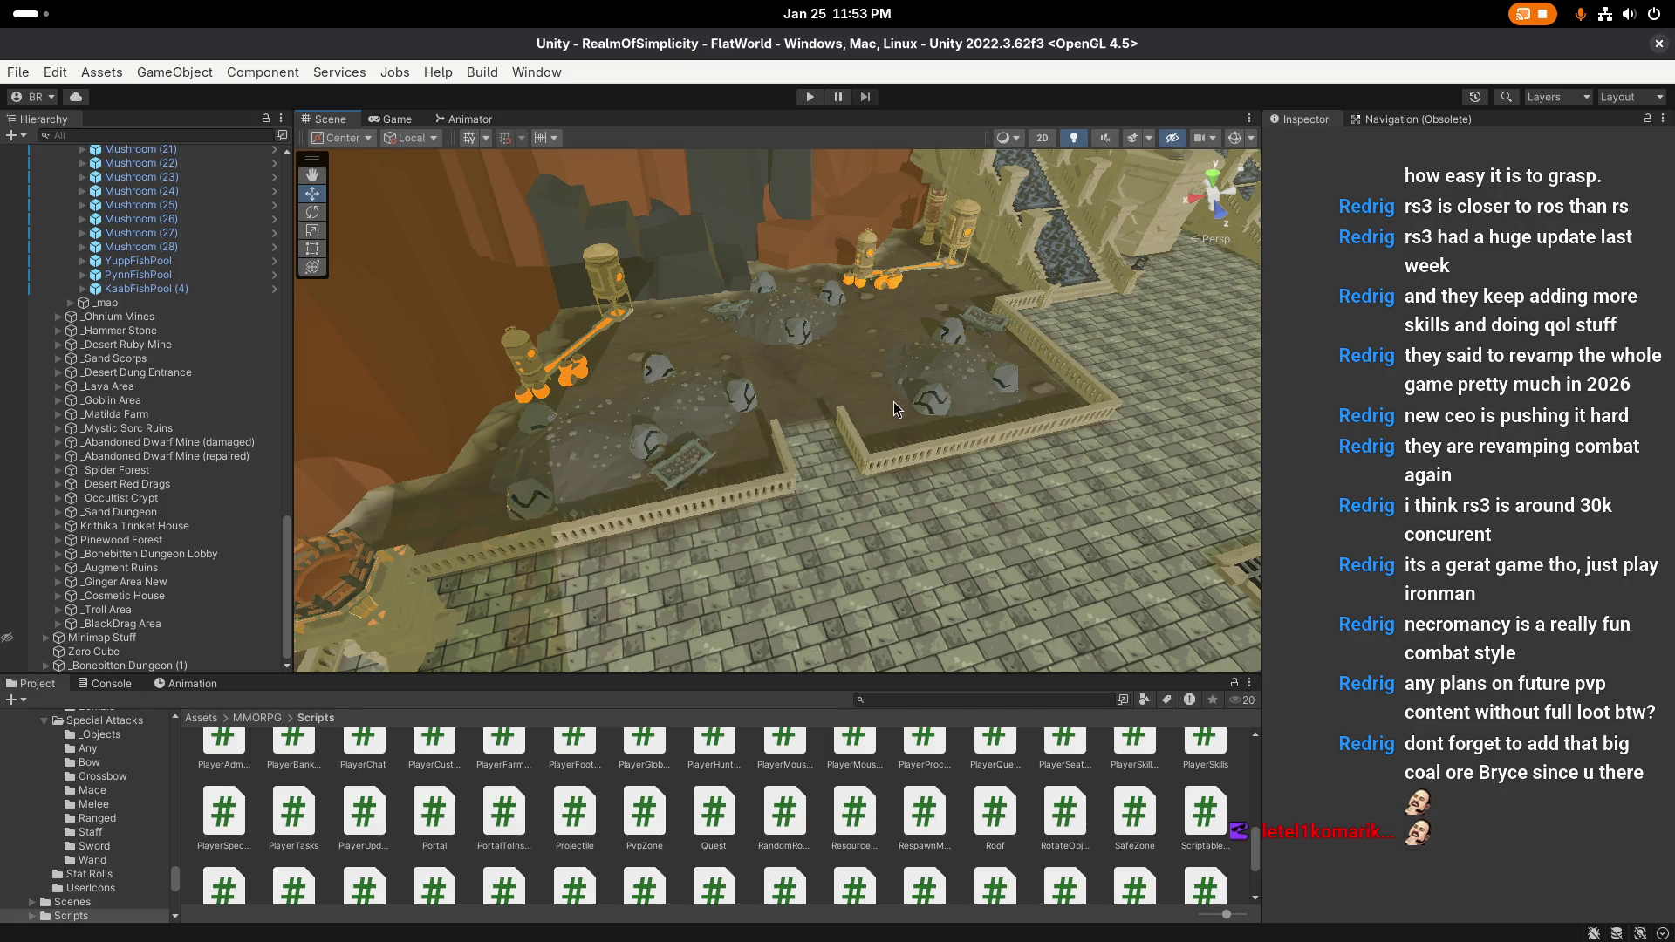
scroll(893, 401, "down", 1)
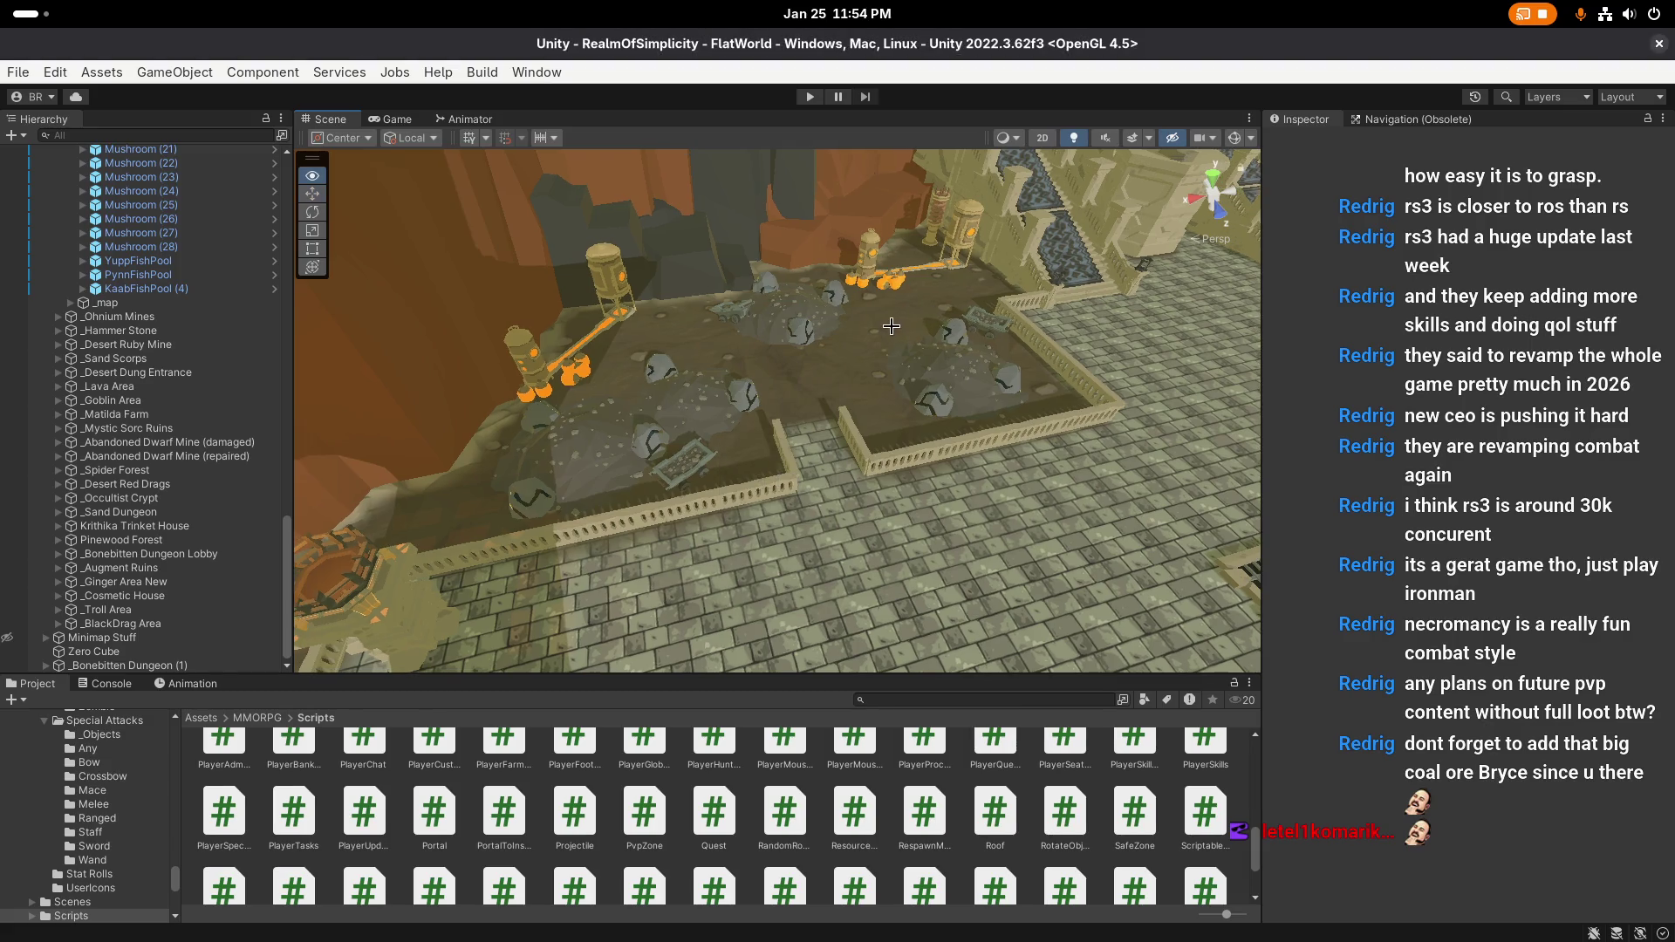
key("w")
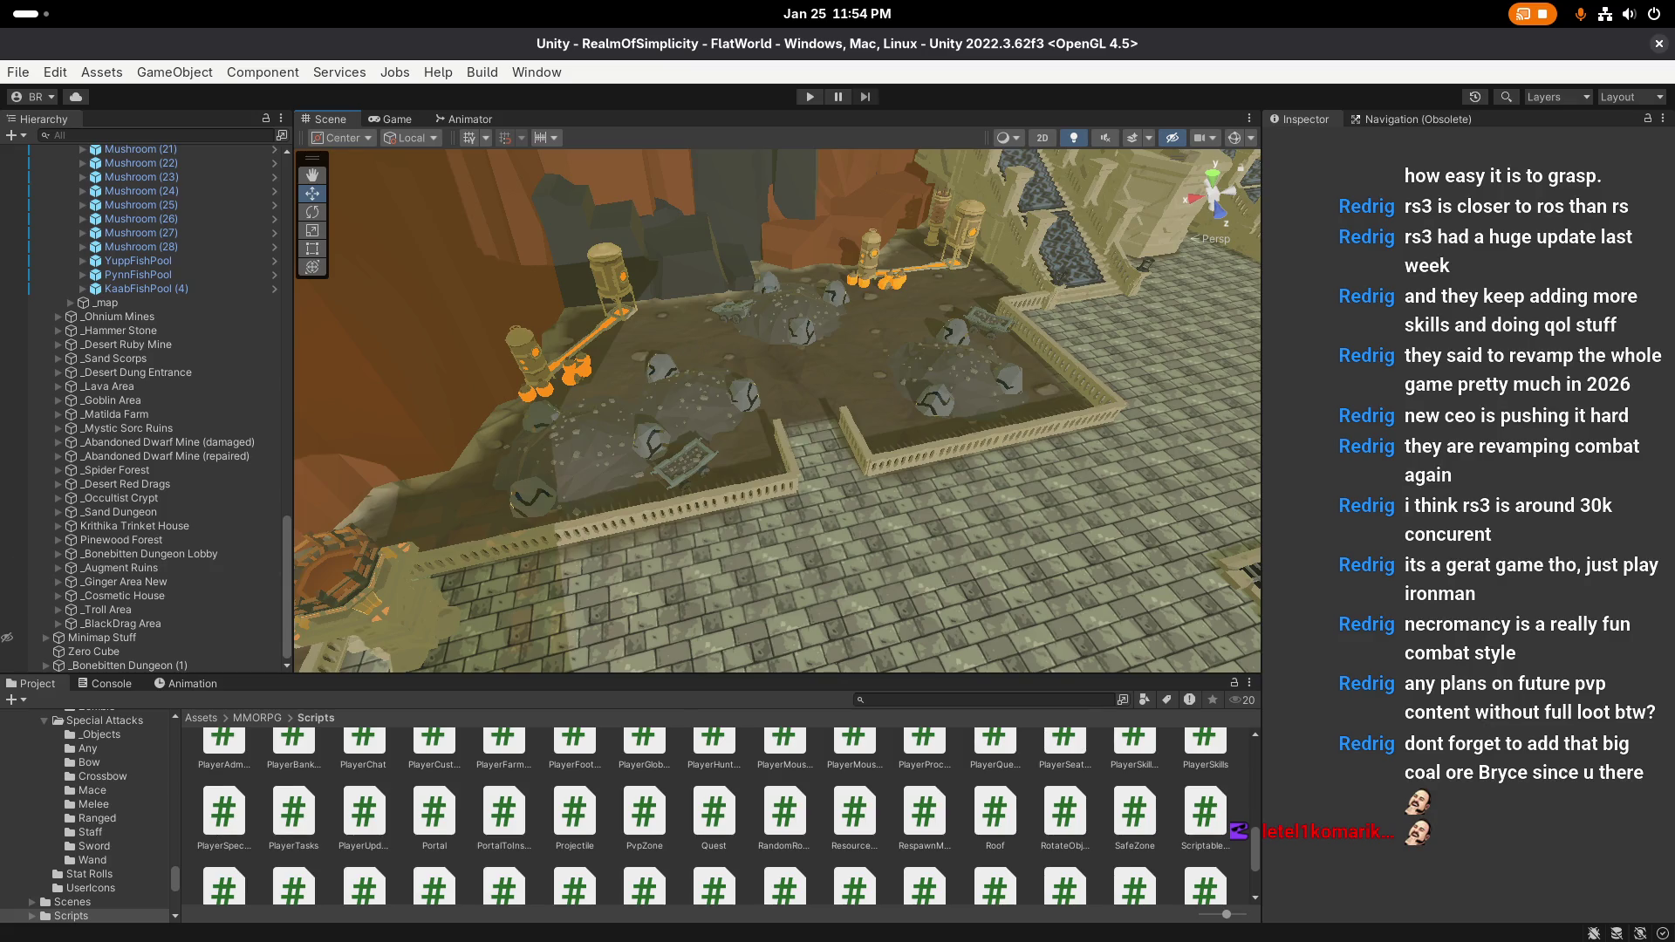
key("super")
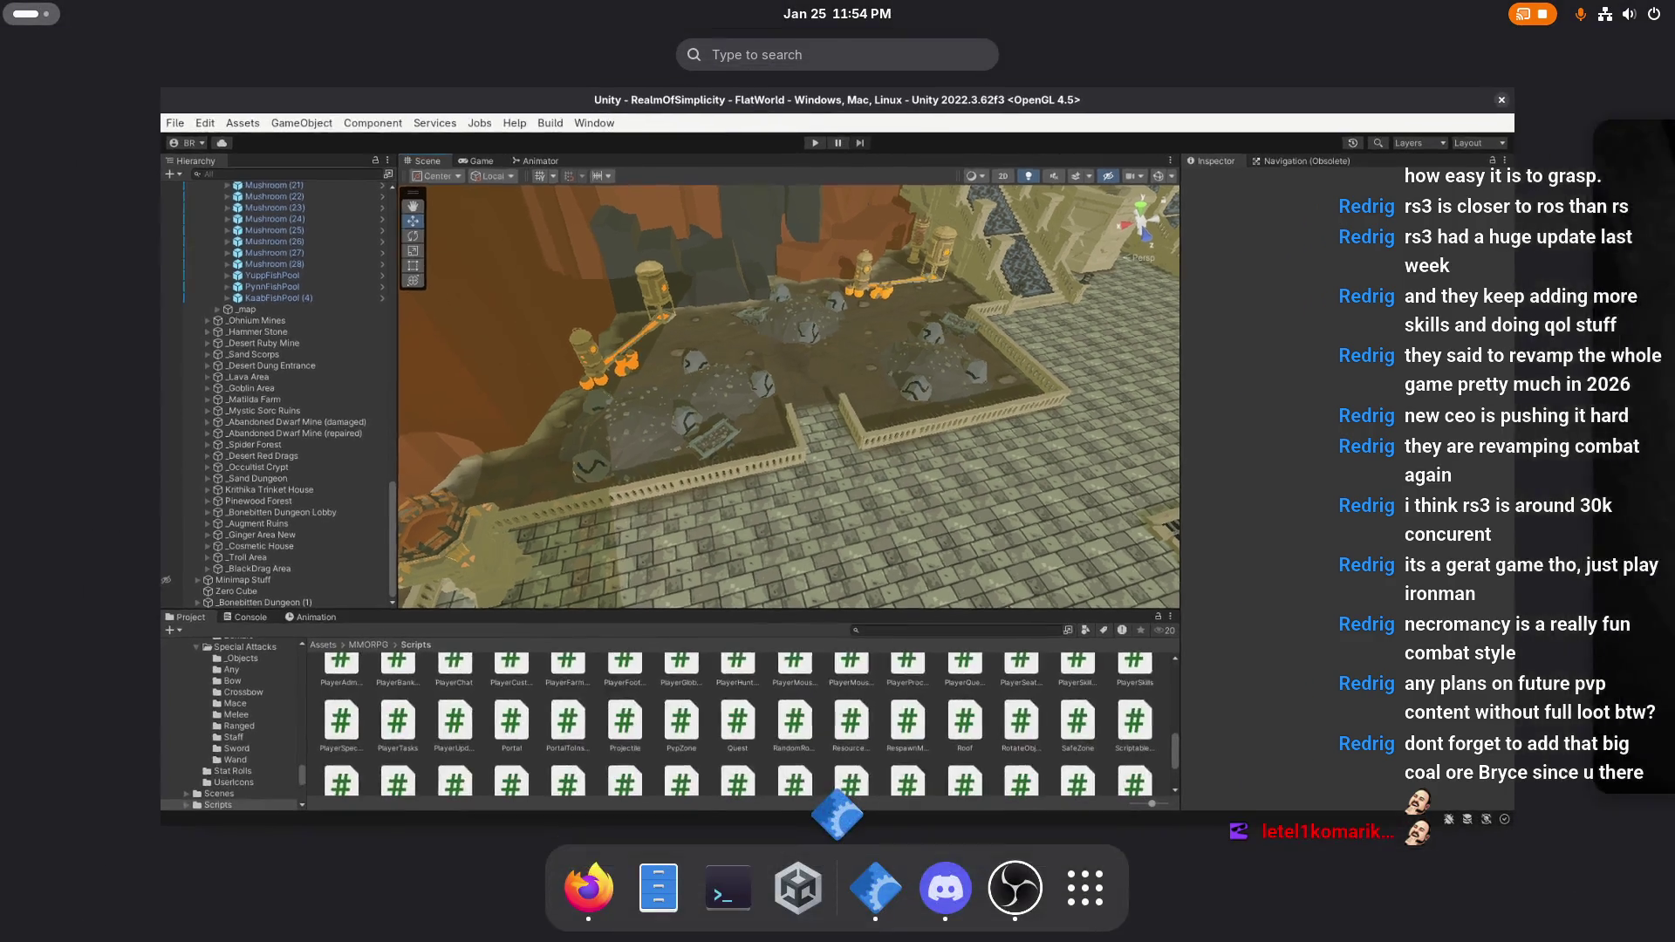
key("super")
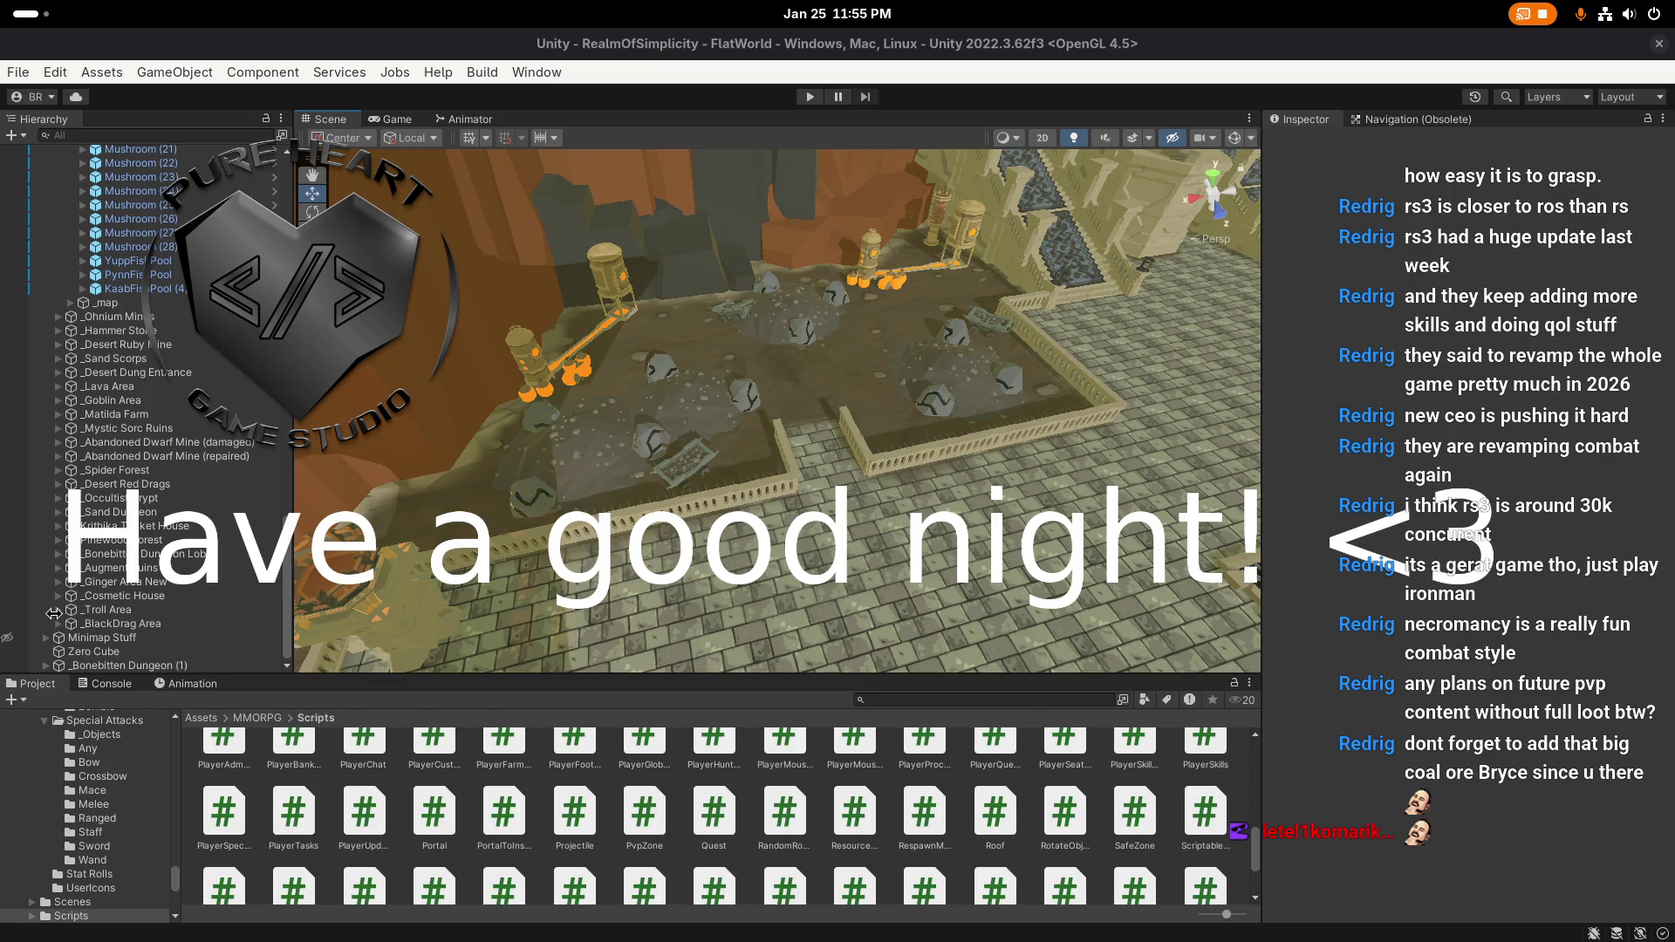
Step: Go to the top-level Assets folder and open the MMORPG folder, scrolling through its contents
left_click(201, 718)
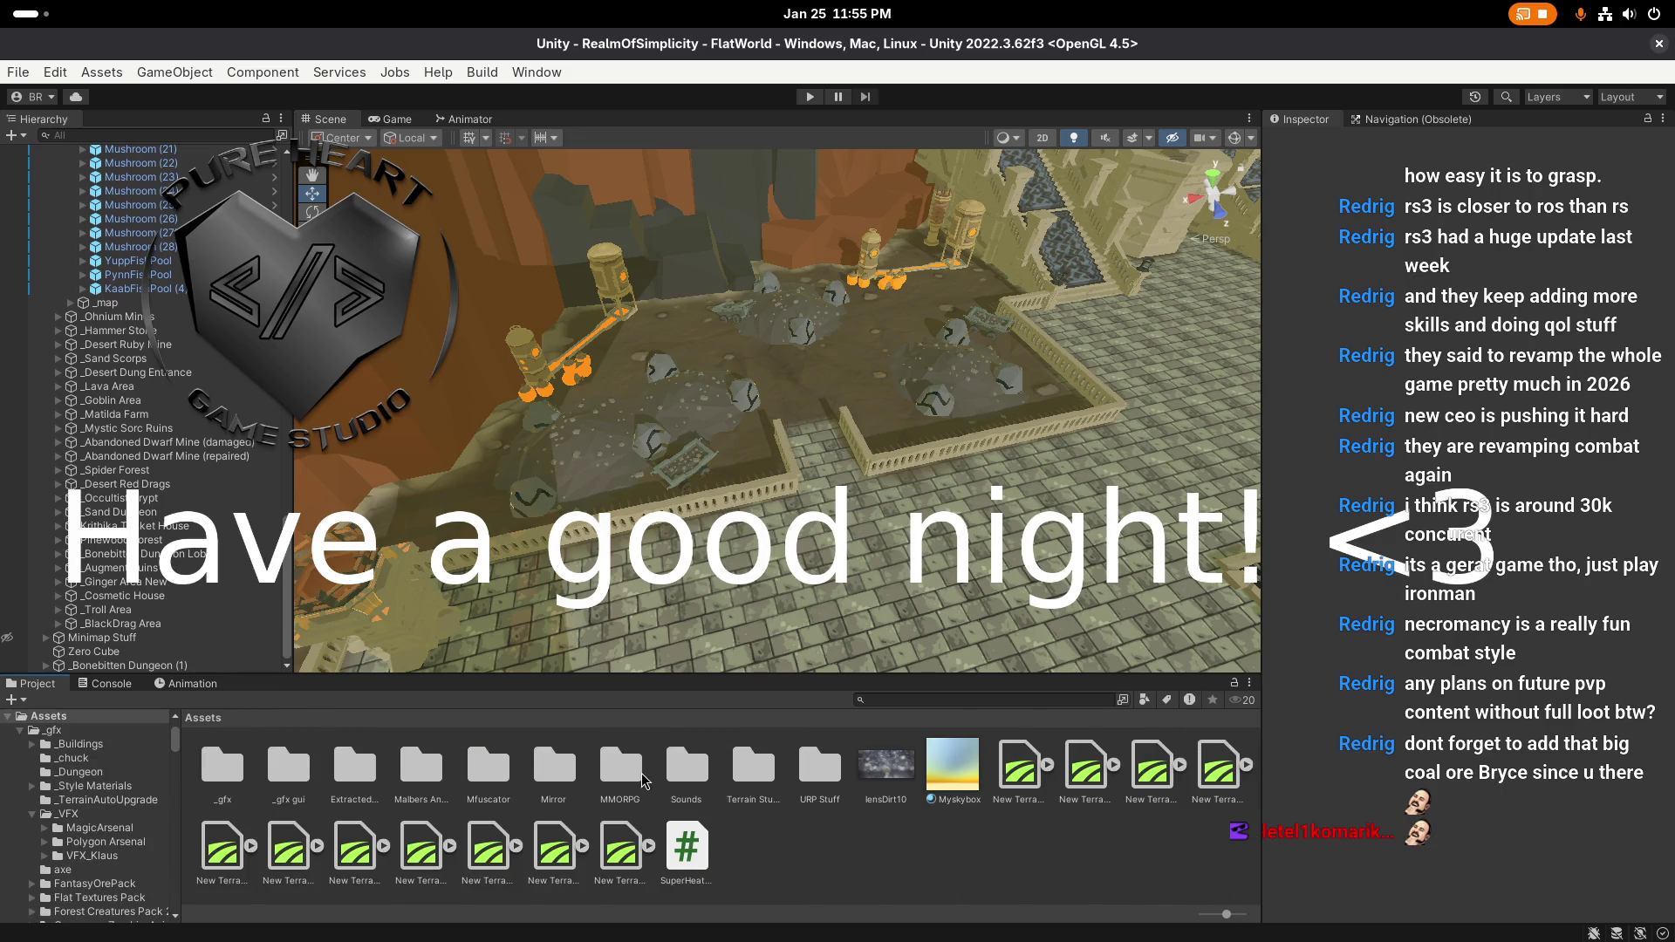
double_click(621, 766)
scroll(288, 548, "up", 5)
scroll(288, 548, "up", 10)
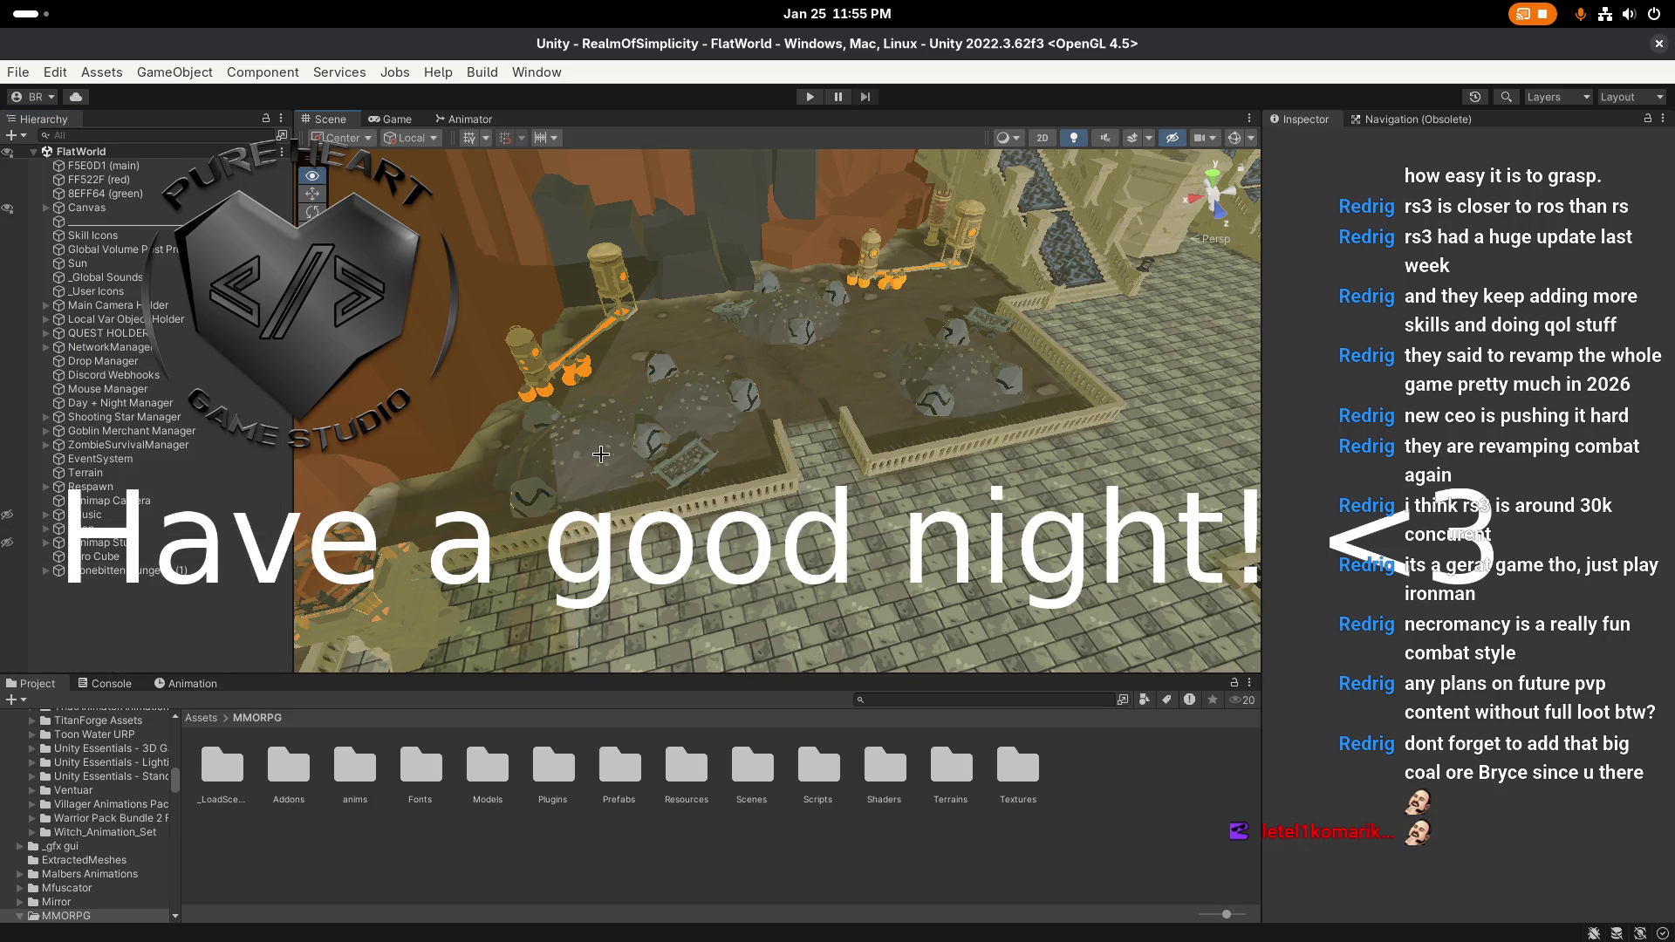
scroll(383, 542, "down", 3)
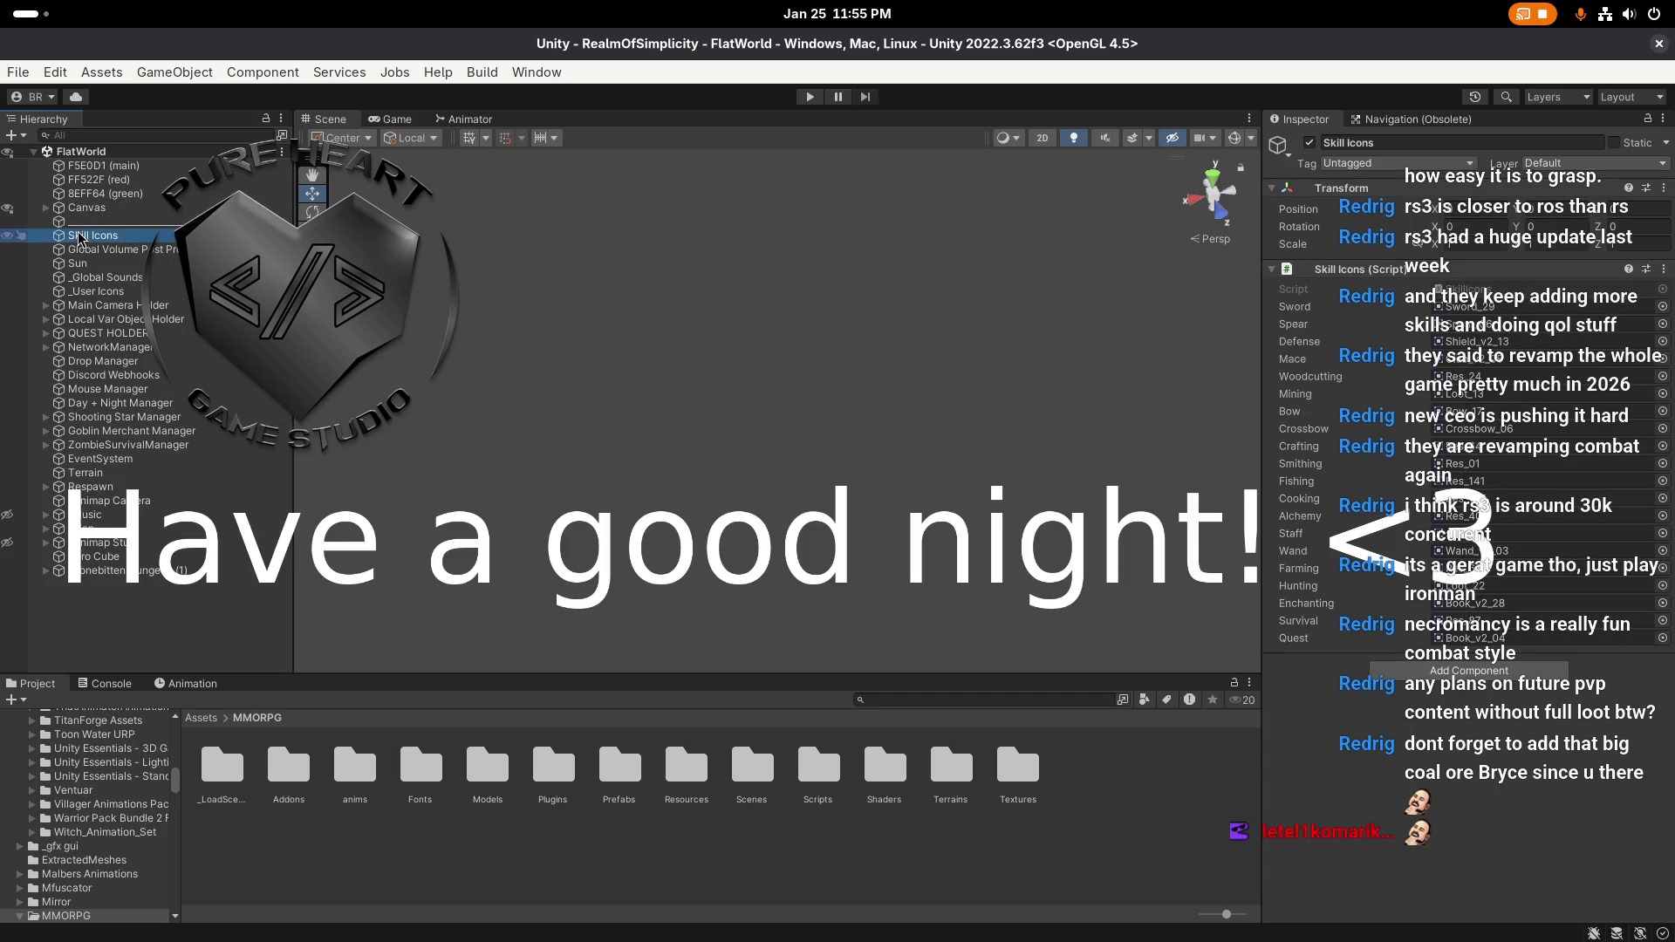
Step: Fly the scene camera over to the small cube labelled 5.00, away from the mine area
left_click_drag(580, 560, 630, 587)
scroll(630, 587, "up", 2)
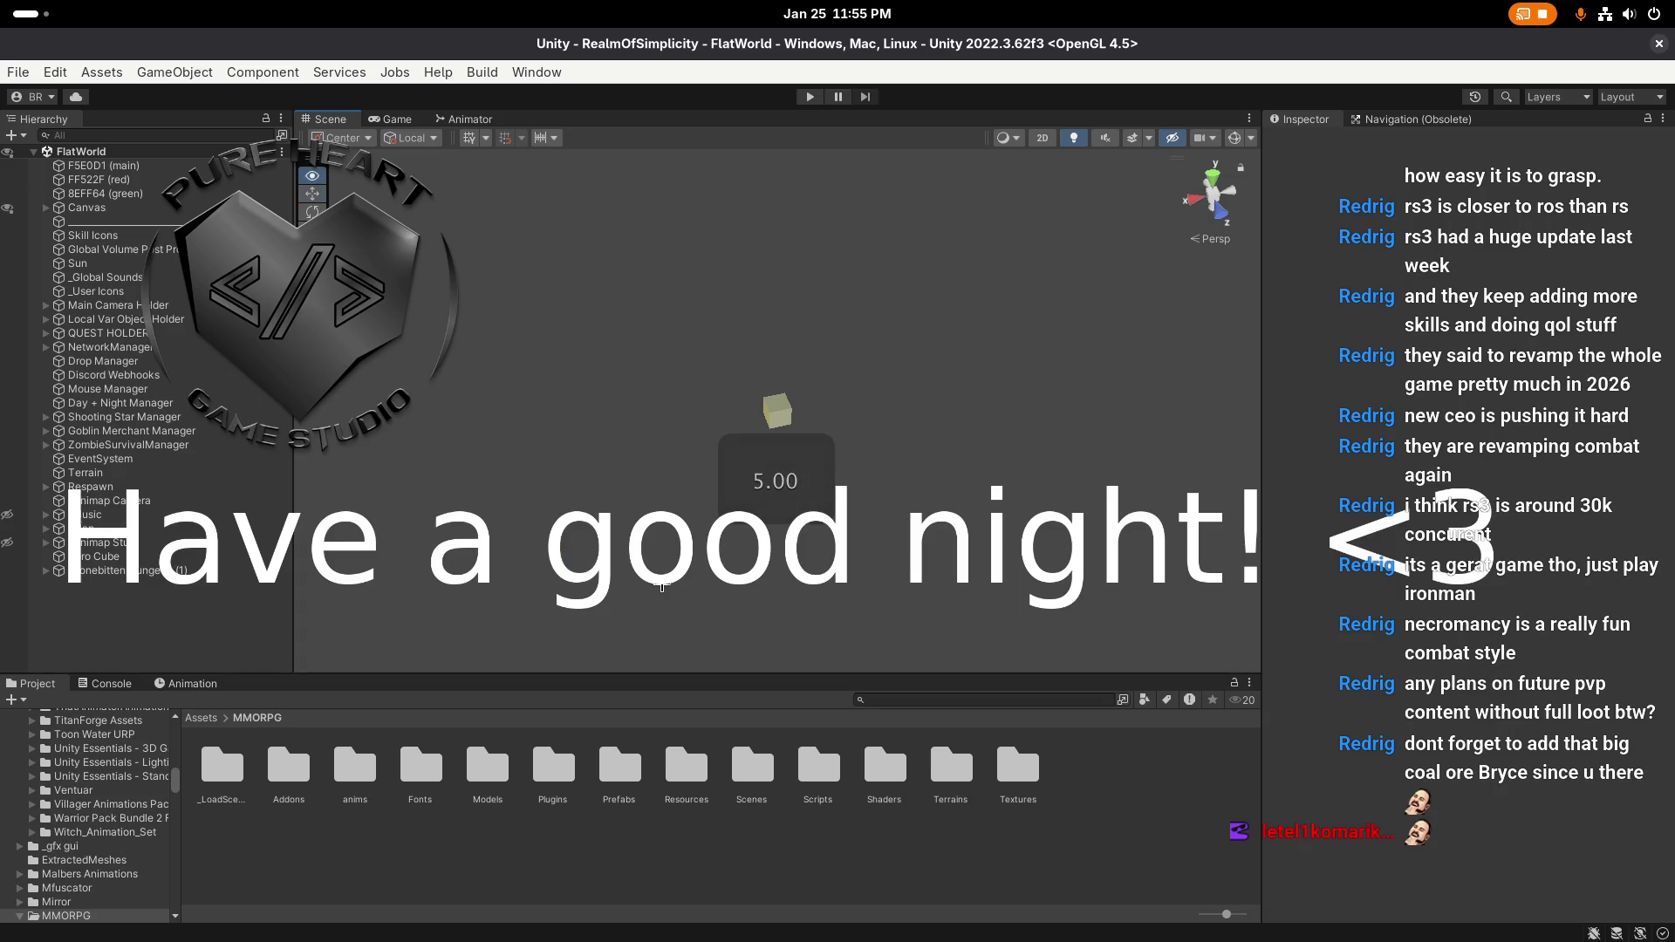
scroll(668, 589, "up", 1)
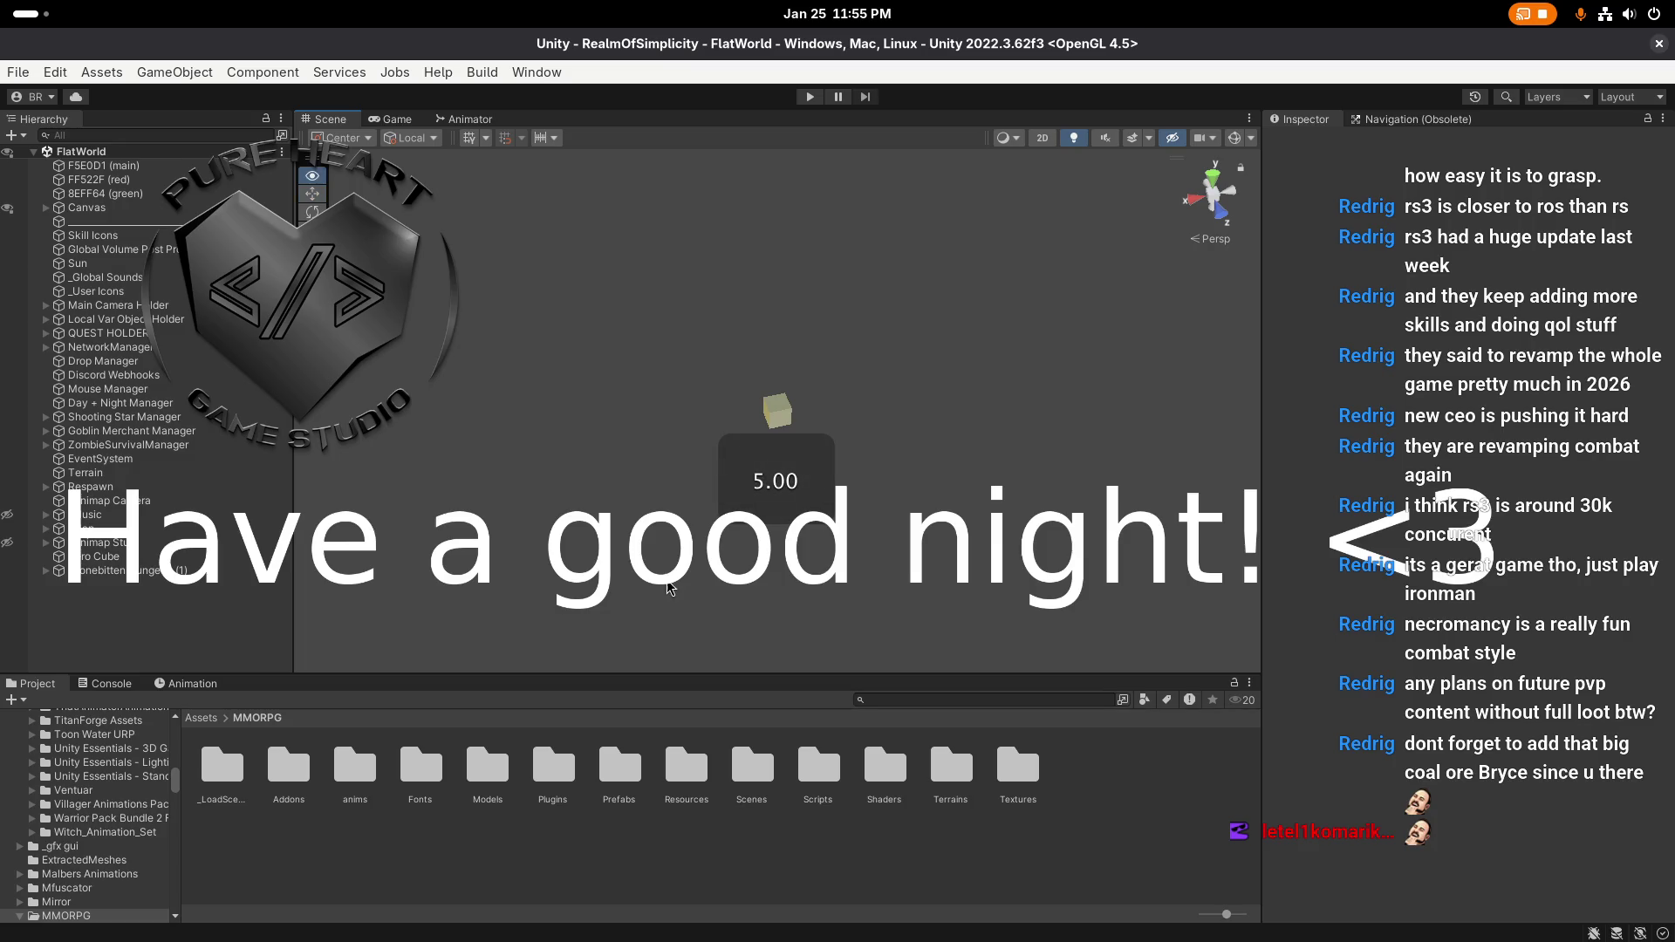